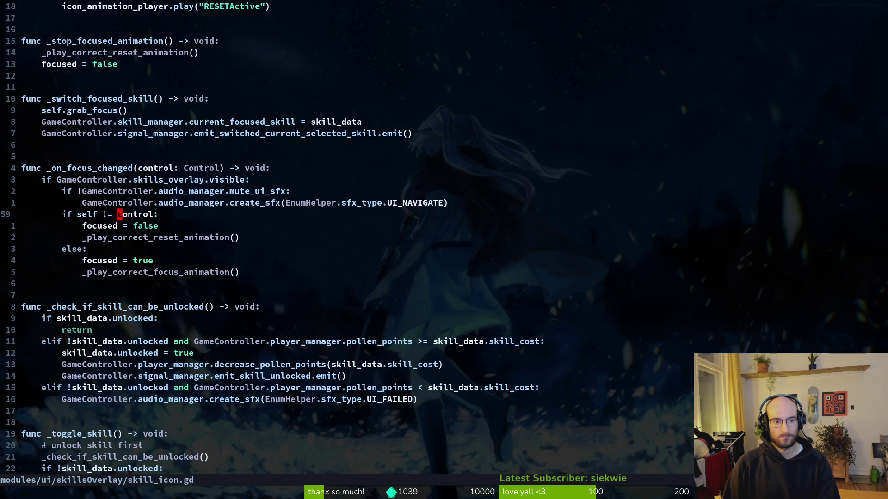
Extend the focus check condition with 'and skill_data' and save the script.
{"action": "key", "text": "dollar"}
{"action": "type", "text": "i and "}
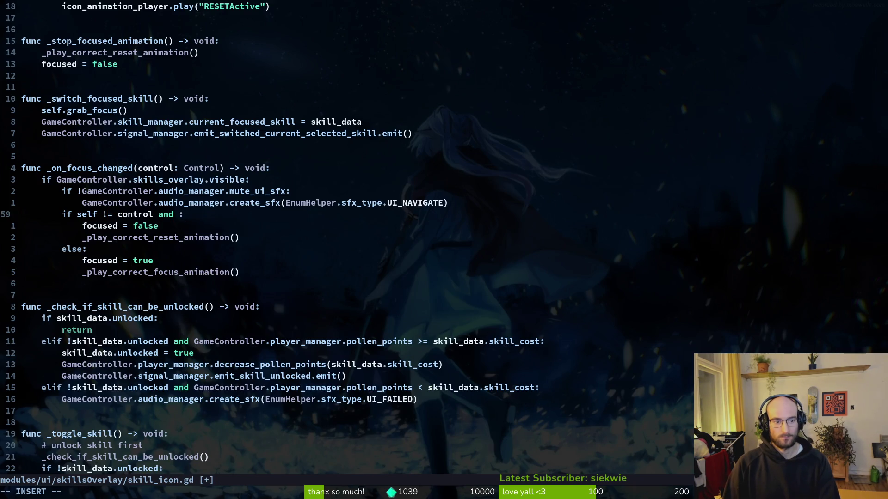
{"action": "type", "text": "skill_data"}
{"action": "key", "text": "Escape"}
{"action": "type", "text": ":write"}
{"action": "key", "text": "Return"}
Undo the added skill_data condition and save the reverted script.
{"action": "key", "text": "alt+Tab"}
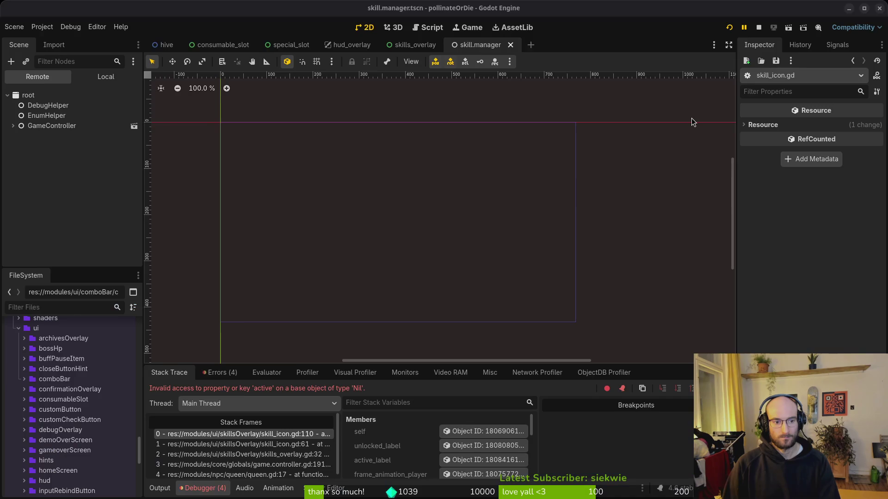
{"action": "key", "text": "alt+Tab"}
{"action": "key", "text": "alt+Tab"}
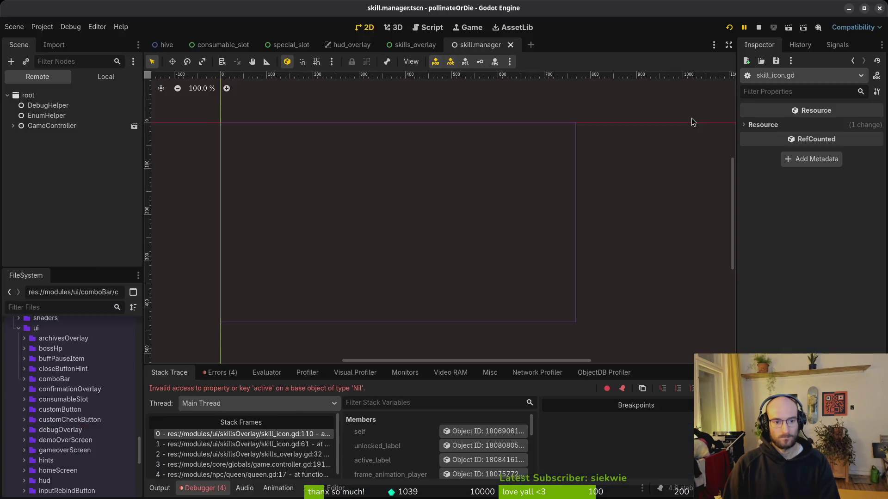
{"action": "key", "text": "alt+Tab"}
{"action": "type", "text": "u:w"}
{"action": "key", "text": "Return"}
Scroll through skill_icon.gd's focus handlers and return to the pressed connection in _ready.
{"action": "key", "text": "ctrl+d"}
{"action": "key", "text": "ctrl+d"}
{"action": "key", "text": "ctrl+d"}
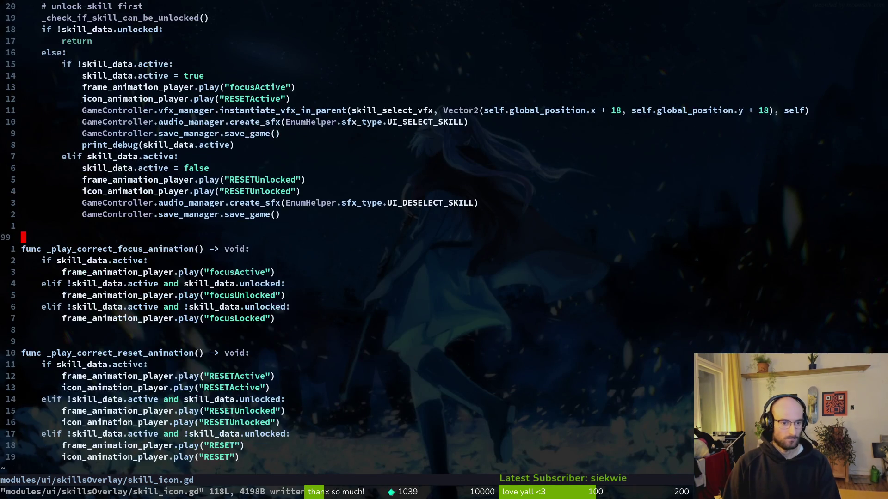
{"action": "key", "text": "ctrl+u"}
{"action": "key", "text": "ctrl+u"}
{"action": "key", "text": "ctrl+u"}
{"action": "key", "text": "ctrl+u"}
{"action": "key", "text": "ctrl+u"}
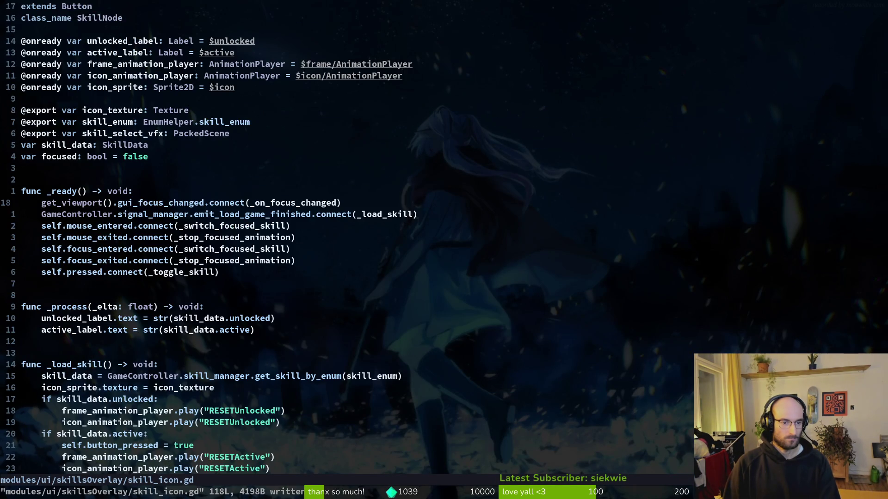
{"action": "key", "text": "j"}
{"action": "key", "text": "j"}
{"action": "key", "text": "j"}
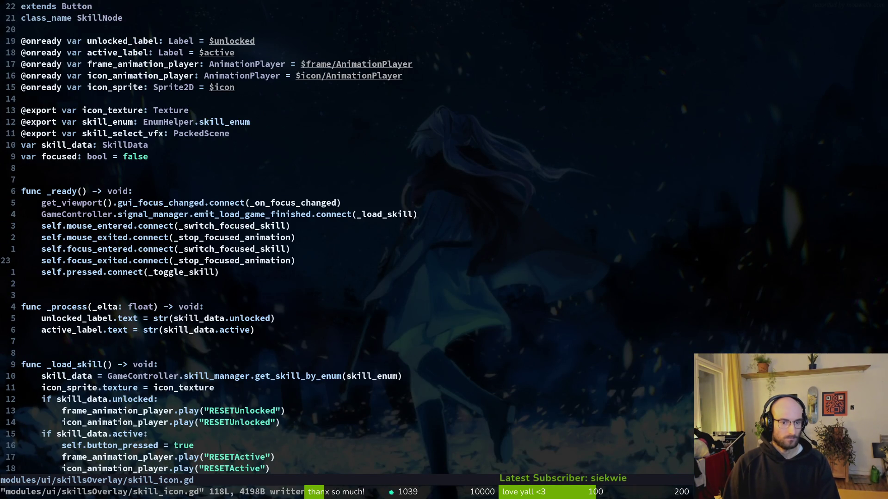
{"action": "key", "text": "ctrl+d"}
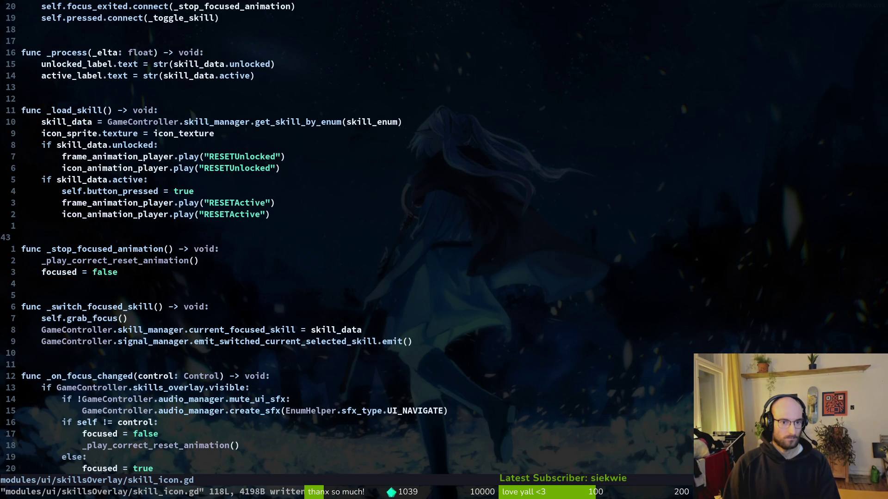
{"action": "key", "text": "ctrl+d"}
{"action": "key", "text": "k"}
{"action": "key", "text": "k"}
{"action": "key", "text": "k"}
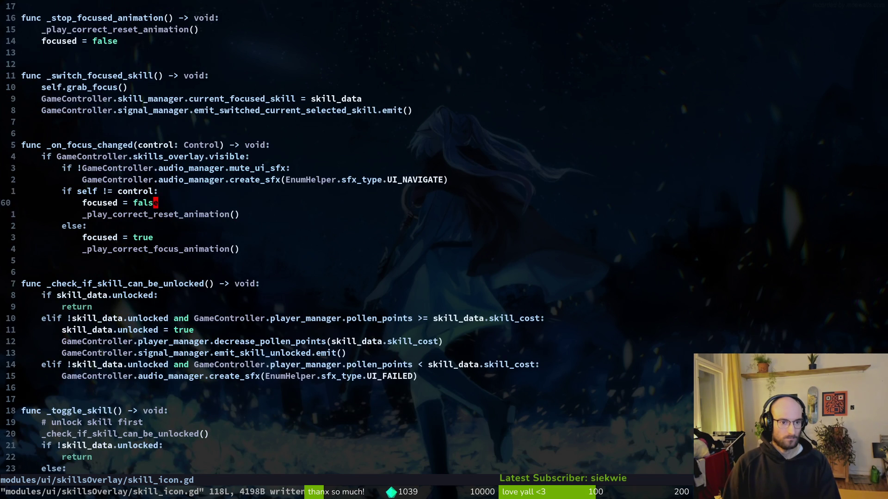
{"action": "key", "text": "j"}
{"action": "key", "text": "j"}
{"action": "key", "text": "j"}
{"action": "key", "text": "ctrl+u"}
{"action": "key", "text": "ctrl+u"}
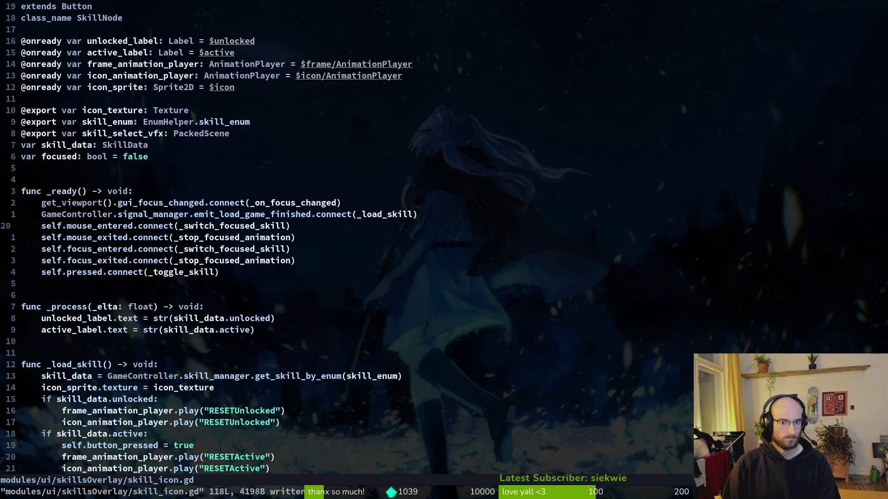
{"action": "key", "text": "ctrl+d"}
{"action": "key", "text": "ctrl+d"}
{"action": "key", "text": "ctrl+u"}
{"action": "key", "text": "ctrl+u"}
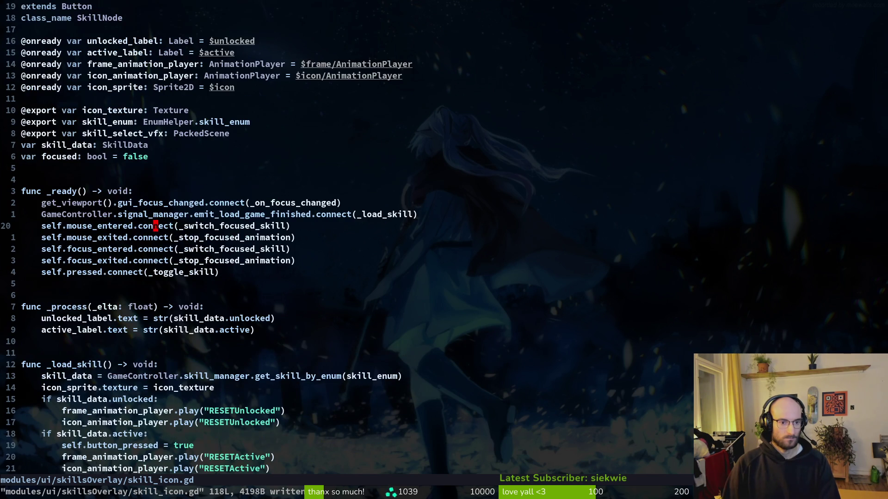
{"action": "key", "text": "j"}
{"action": "key", "text": "j"}
{"action": "key", "text": "j"}
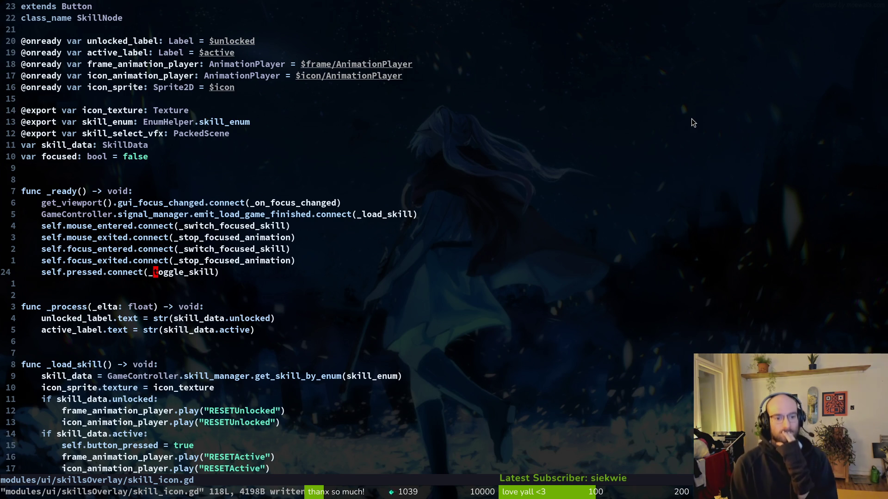
Undo skill_icon.gd back to before the print_debug edits in _toggle_skill and save it.
{"action": "key", "text": "u"}
{"action": "key", "text": "u"}
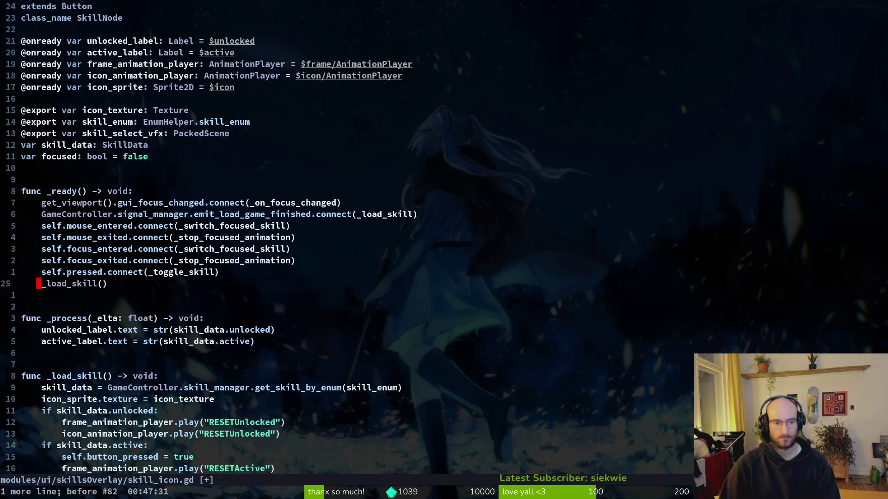
{"action": "key", "text": "u"}
{"action": "key", "text": "u"}
{"action": "key", "text": "u"}
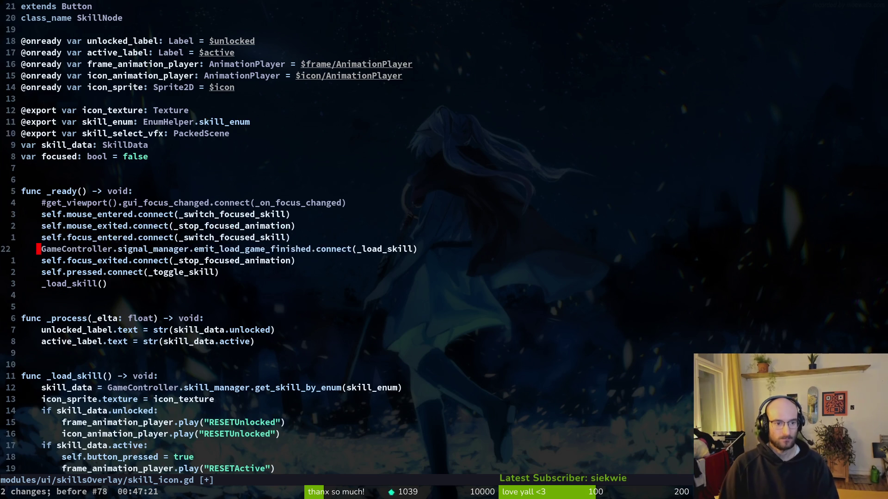
{"action": "key", "text": "u"}
{"action": "key", "text": "u"}
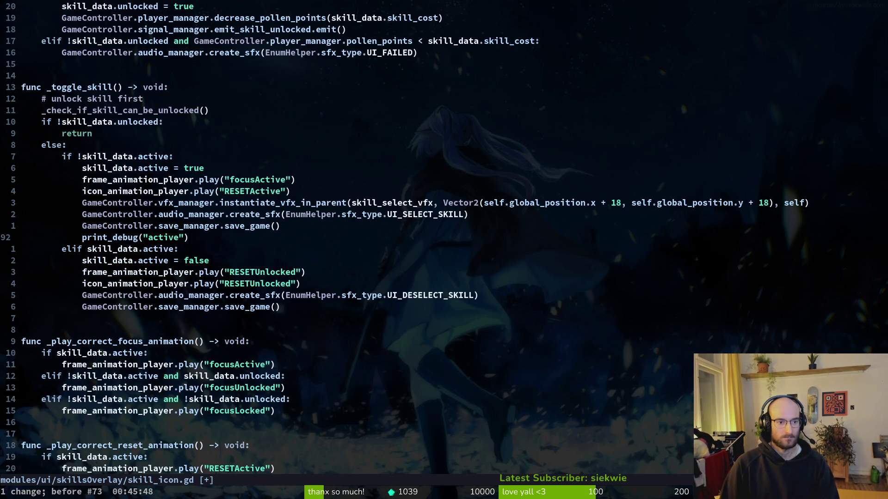
{"action": "key", "text": "u"}
{"action": "key", "text": "u"}
{"action": "key", "text": "u"}
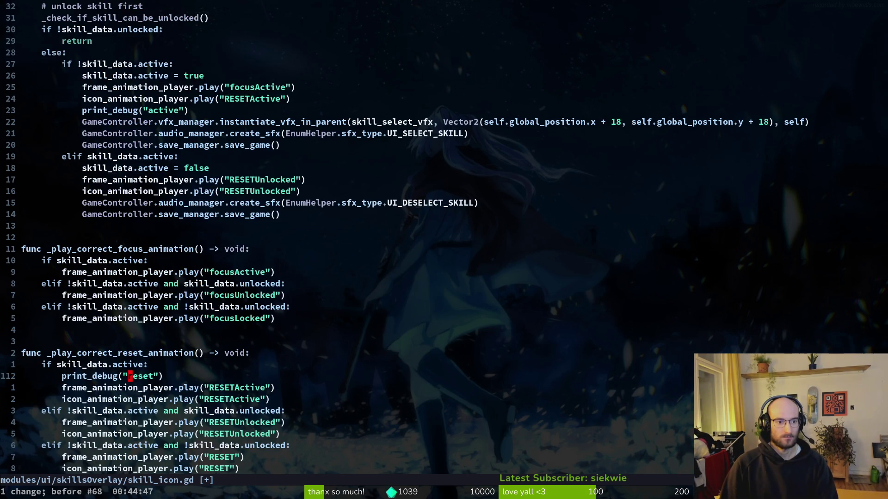
{"action": "key", "text": "u"}
{"action": "key", "text": "u"}
{"action": "key", "text": "u"}
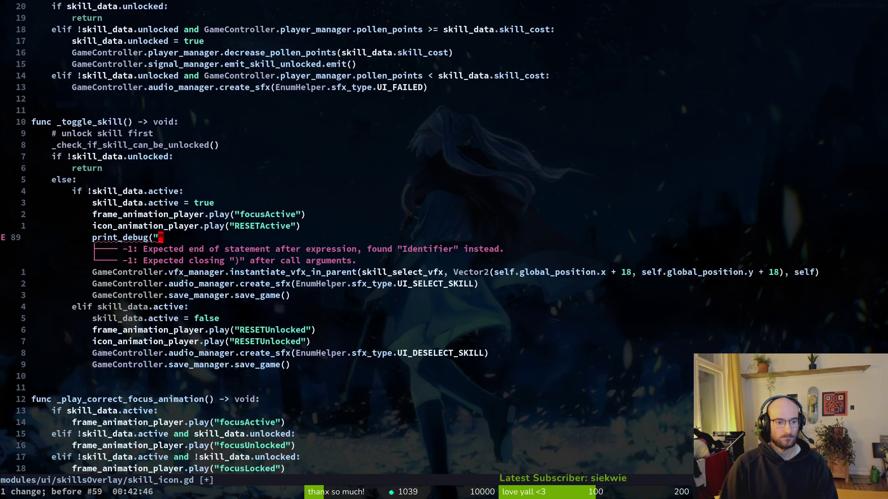
{"action": "key", "text": "ctrl+r"}
{"action": "key", "text": "ctrl+r"}
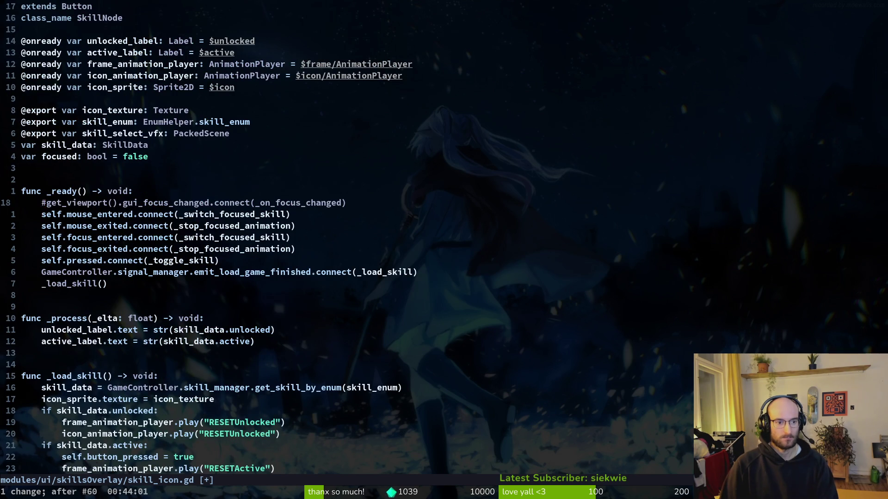
{"action": "key", "text": "u"}
{"action": "key", "text": "u"}
{"action": "key", "text": "u"}
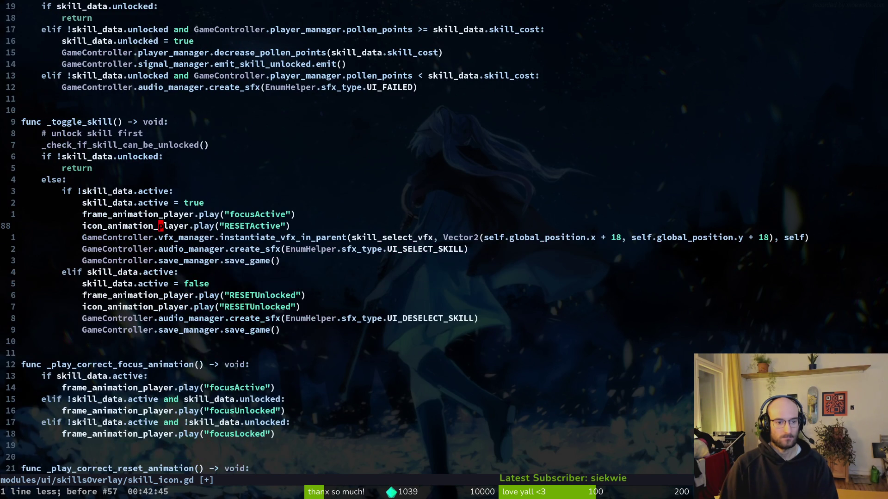
{"action": "key", "text": "ctrl+s"}
{"action": "key", "text": "space"}
Open game.controller.gd and then home.gd through the file finder.
{"action": "key", "text": "f"}
{"action": "key", "text": "f"}
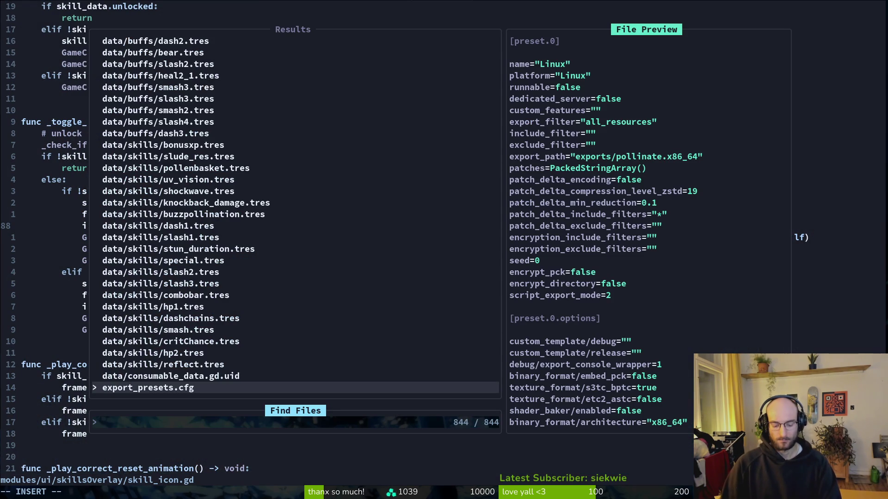
{"action": "type", "text": "gcon"}
{"action": "key", "text": "Return"}
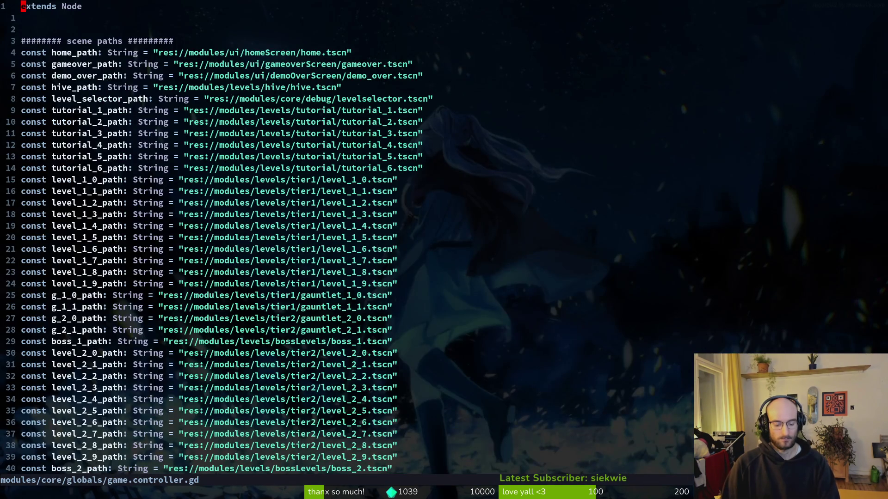
{"action": "key", "text": "space"}
{"action": "key", "text": "f"}
{"action": "key", "text": "f"}
{"action": "type", "text": "home"}
{"action": "key", "text": "Return"}
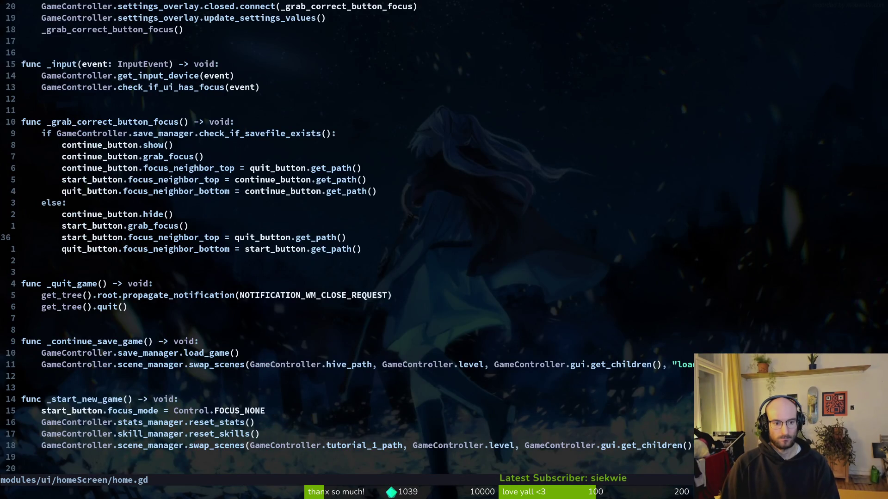
Add GameController.save_manager.load_game() after reset_skills() in _start_new_game and save home.gd.
{"action": "key", "text": "j"}
{"action": "key", "text": "j"}
{"action": "key", "text": "j"}
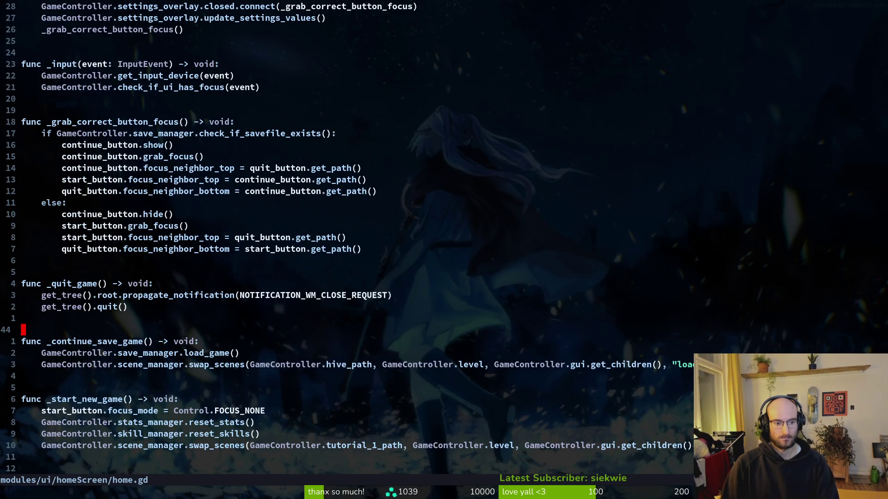
{"action": "left_click", "coordinate": [237, 422]}
{"action": "key", "text": "j"}
{"action": "key", "text": "o"}
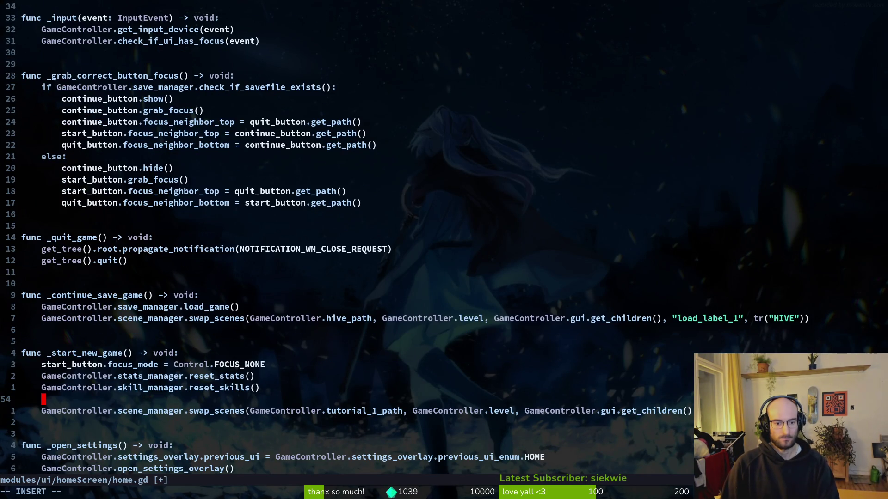
{"action": "type", "text": "Ga"}
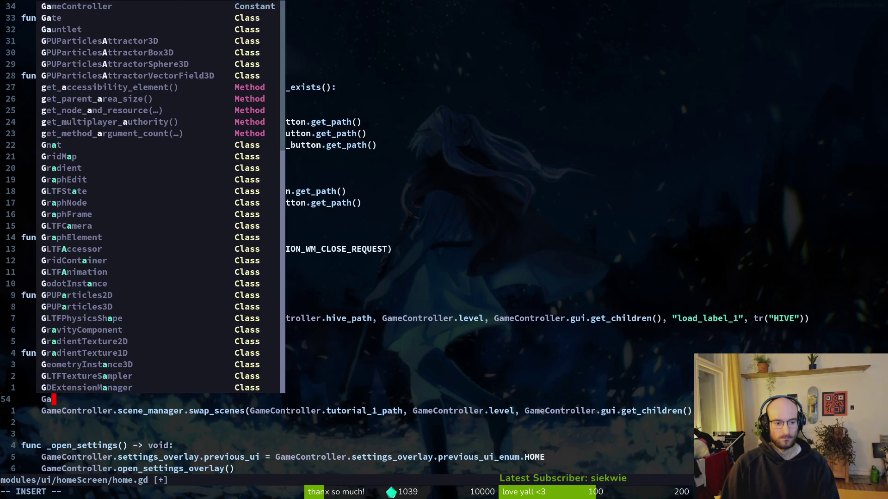
{"action": "type", "text": "meController.save_manager.loa"}
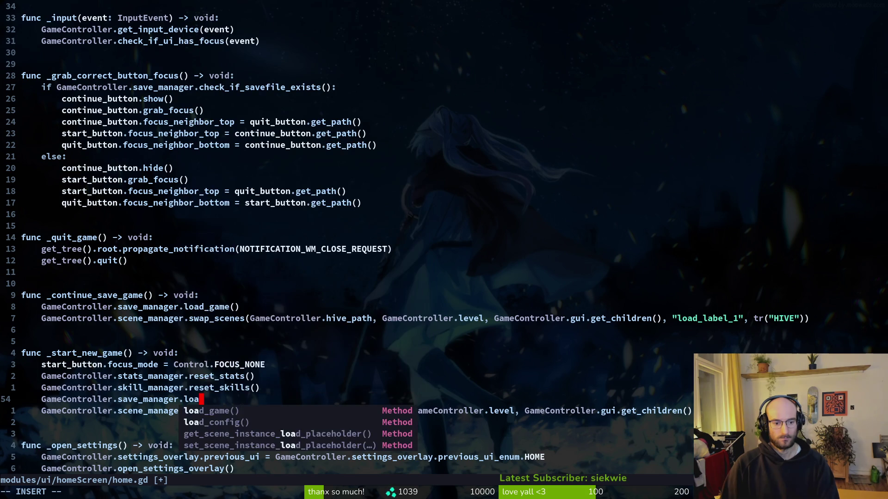
{"action": "key", "text": "Return"}
{"action": "key", "text": "Escape"}
{"action": "type", "text": ":w"}
{"action": "key", "text": "Return"}
Run the game from Godot, start a new game and check the skills overlay.
{"action": "key", "text": "alt+Tab"}
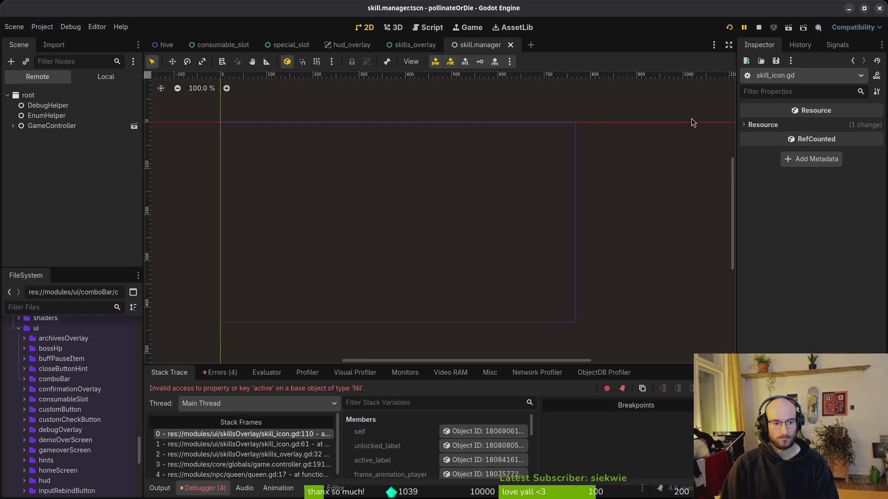
{"action": "key", "text": "F5"}
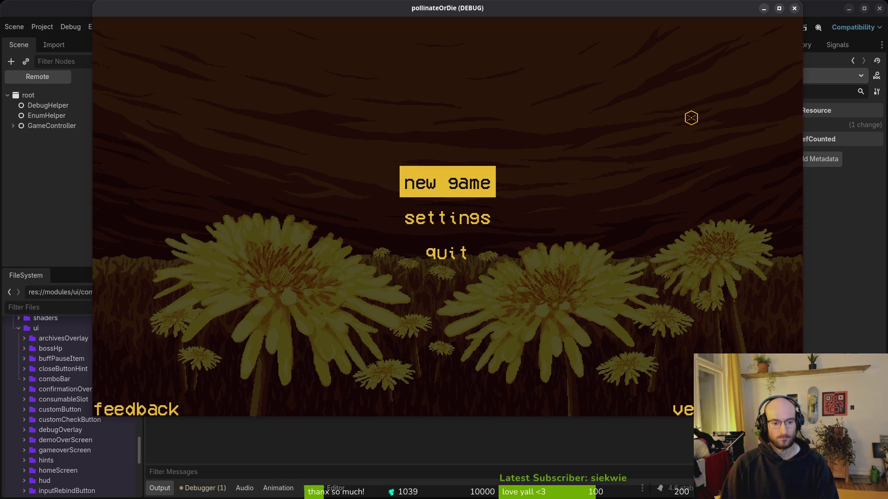
{"action": "key", "text": "space"}
{"action": "key", "text": "space"}
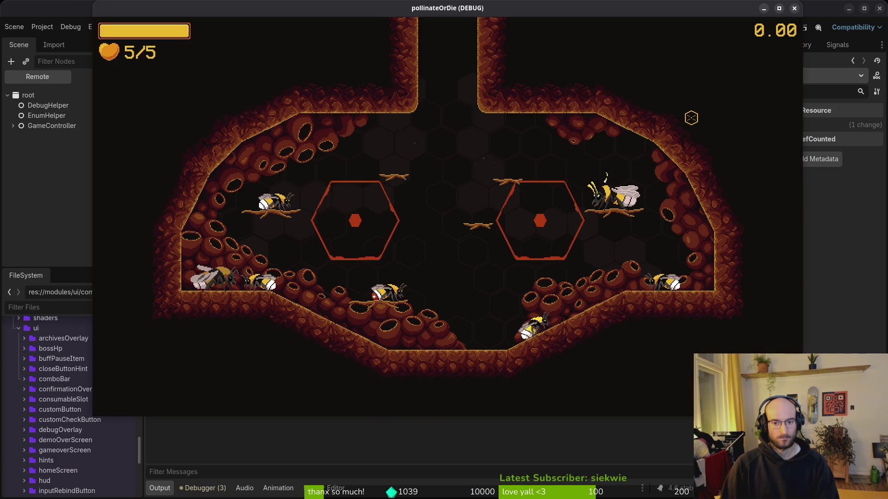
{"action": "key", "text": "Tab"}
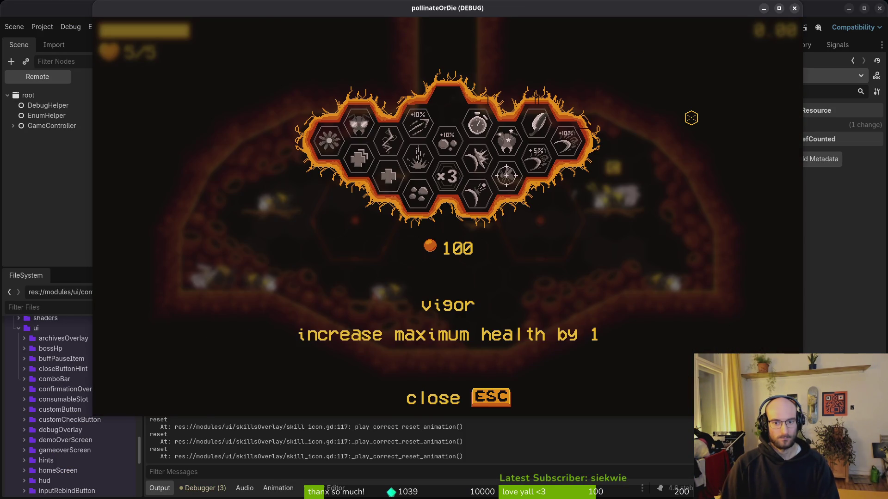
{"action": "key", "text": "Escape"}
Use the debugging panel and skills overview to take vigor for extra maximum health.
{"action": "key", "text": "Escape"}
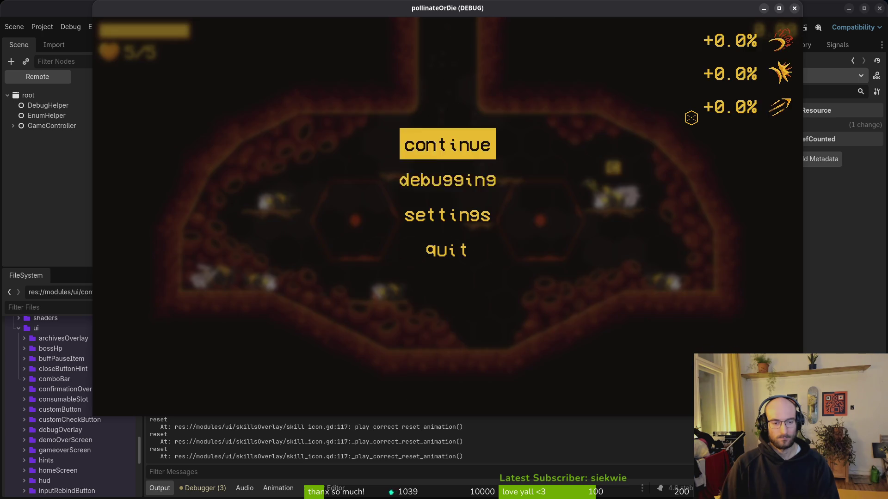
{"action": "key", "text": "Down"}
{"action": "key", "text": "Return"}
{"action": "key", "text": "Up"}
{"action": "key", "text": "Down"}
{"action": "key", "text": "Escape"}
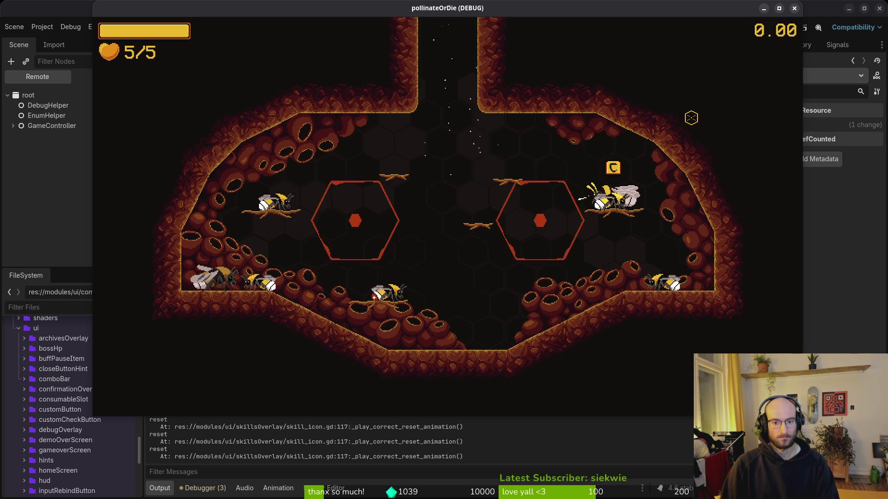
{"action": "key", "text": "Tab"}
{"action": "key", "text": "Return"}
{"action": "key", "text": "Escape"}
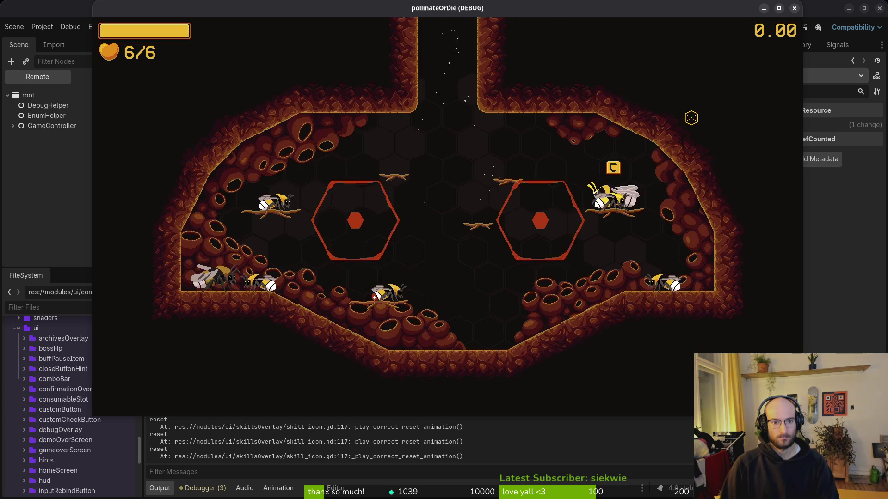
{"action": "key", "text": "Escape"}
Quit to the main menu, continue the saved game, check its skills and quit again.
{"action": "key", "text": "Down"}
{"action": "key", "text": "Down"}
{"action": "key", "text": "Down"}
{"action": "key", "text": "Return"}
{"action": "key", "text": "Left"}
{"action": "key", "text": "Return"}
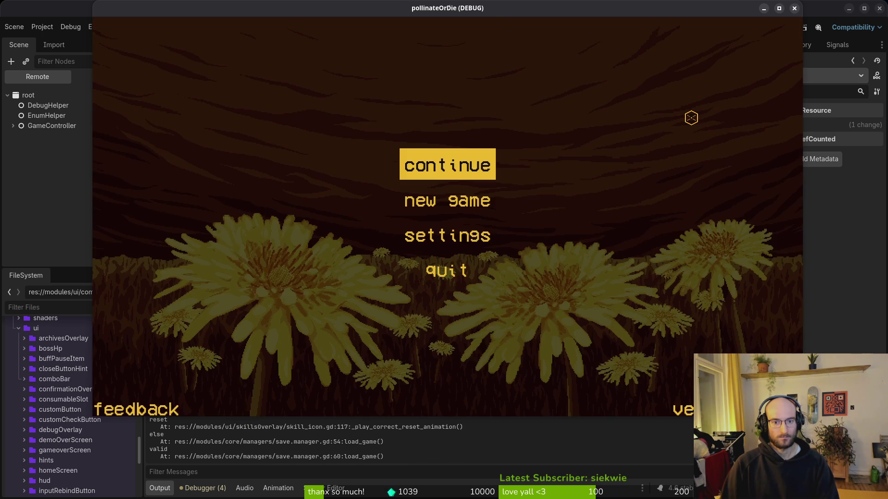
{"action": "key", "text": "Return"}
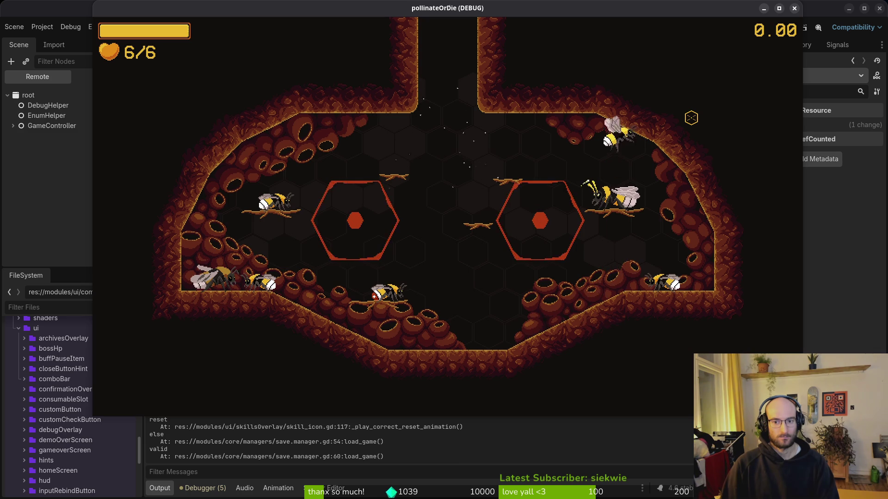
{"action": "key", "text": "Tab"}
{"action": "key", "text": "Escape"}
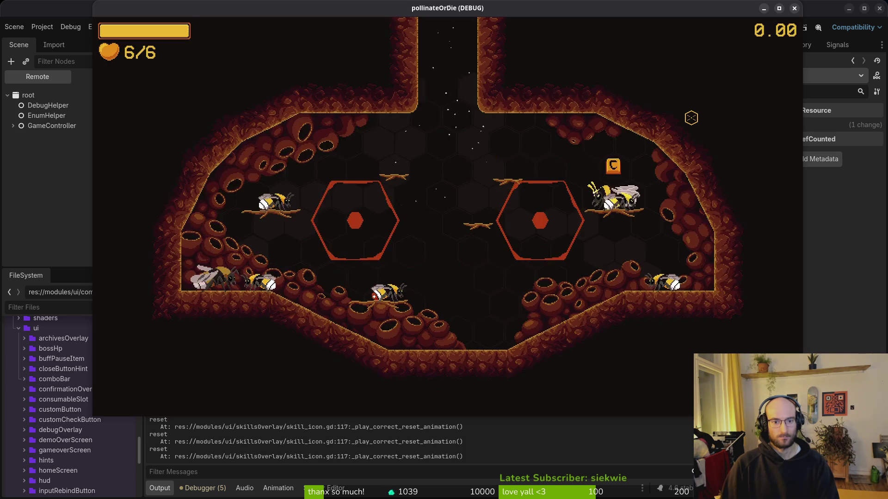
{"action": "key", "text": "Escape"}
{"action": "key", "text": "Down"}
{"action": "key", "text": "Down"}
{"action": "key", "text": "Down"}
{"action": "key", "text": "Return"}
{"action": "key", "text": "Return"}
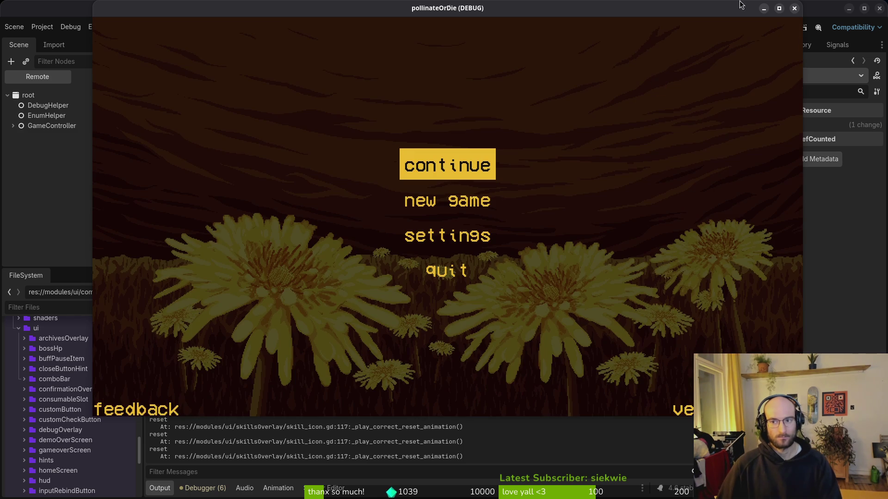
Close the game, delete every file in the user data folder, and rerun the project.
{"action": "left_click", "coordinate": [794, 8]}
{"action": "left_click", "coordinate": [42, 27]}
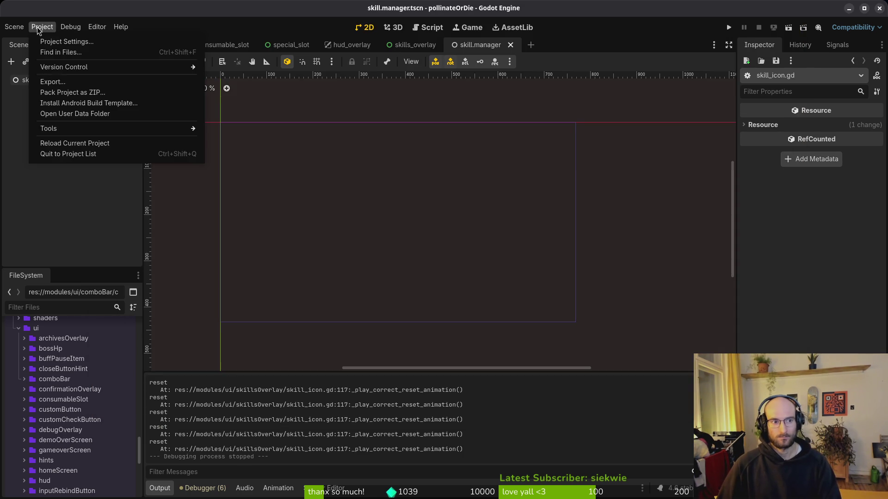
{"action": "left_click", "coordinate": [73, 117]}
{"action": "key", "text": "ctrl+a"}
{"action": "key", "text": "Delete"}
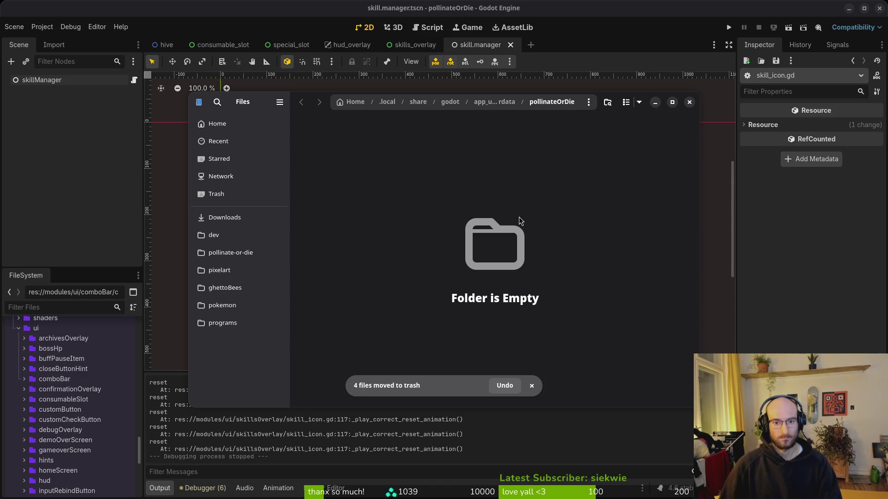
{"action": "left_click", "coordinate": [689, 101]}
{"action": "left_click", "coordinate": [729, 27]}
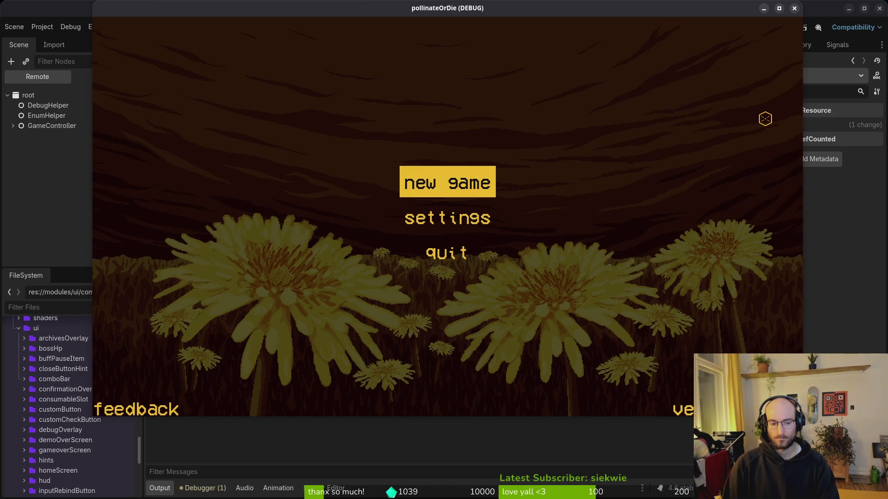
Start a new game and try the pause menu's quit and debugging options before resuming.
{"action": "key", "text": "Return"}
{"action": "key", "text": "Escape"}
{"action": "key", "text": "Down"}
{"action": "key", "text": "Down"}
{"action": "key", "text": "Down"}
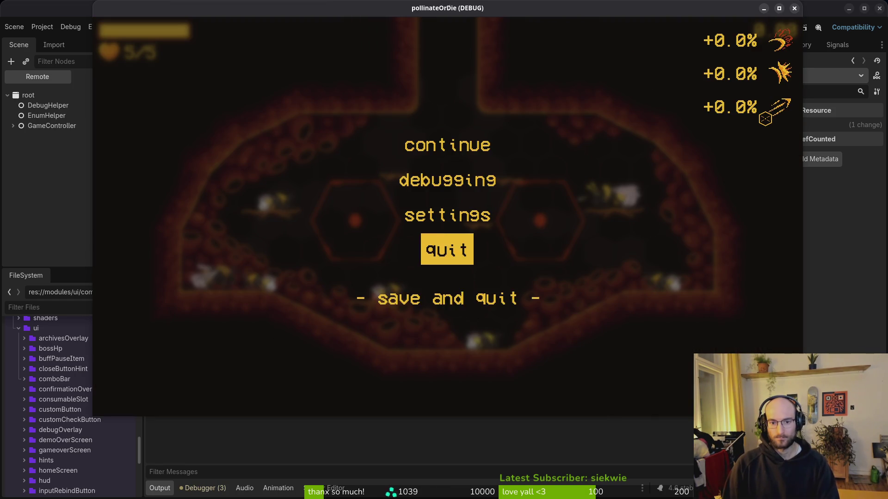
{"action": "key", "text": "Return"}
{"action": "key", "text": "Return"}
{"action": "key", "text": "Escape"}
{"action": "key", "text": "Down"}
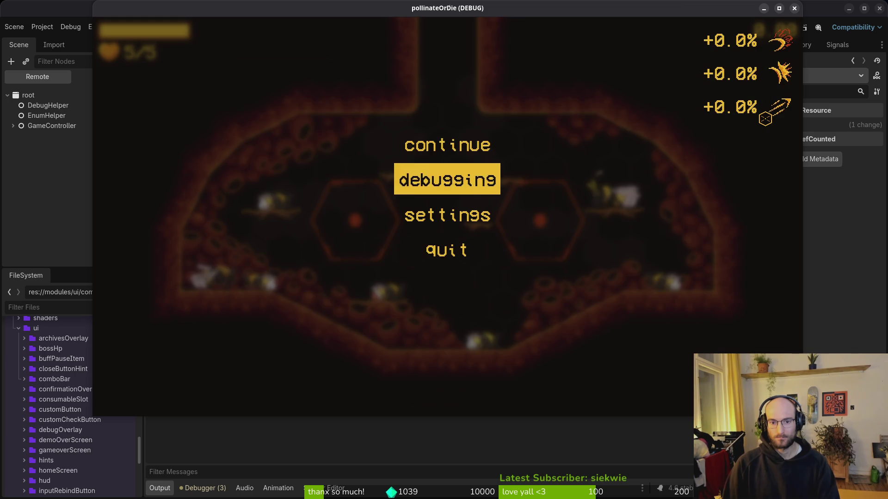
{"action": "key", "text": "Return"}
{"action": "key", "text": "Escape"}
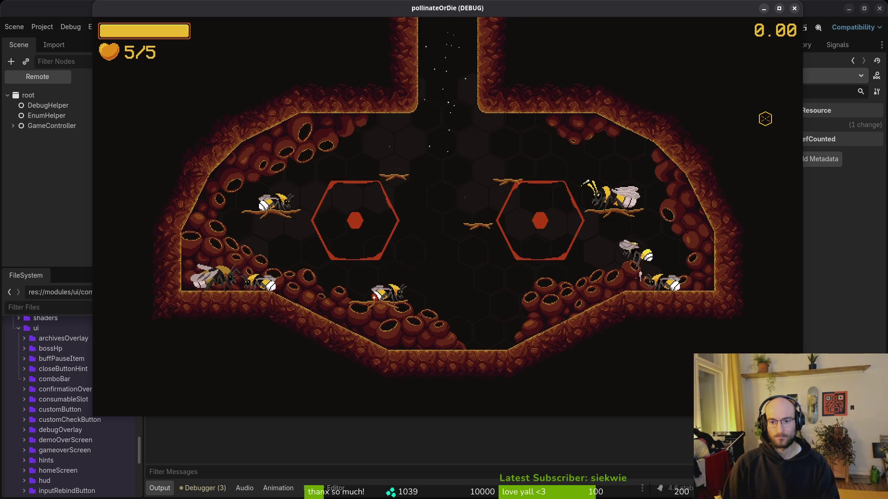
Quit to the main menu, relaunch with F5, continue the save and view the vigor skill.
{"action": "key", "text": "Tab"}
{"action": "key", "text": "Escape"}
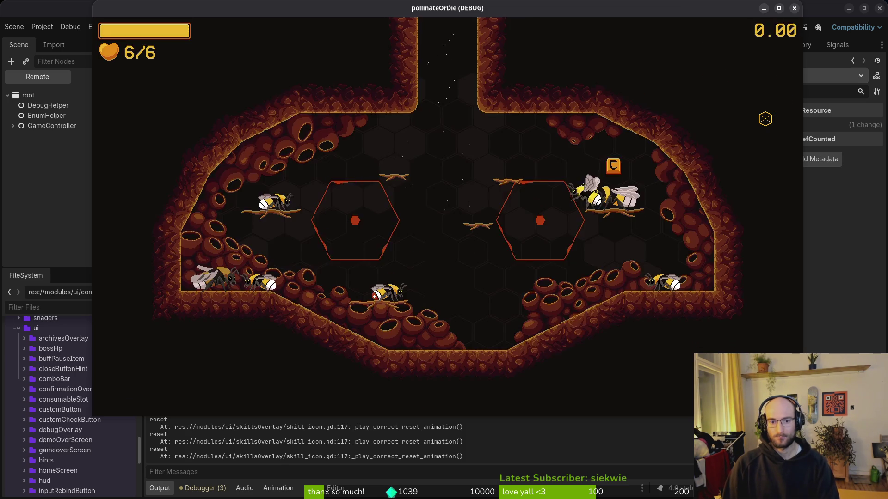
{"action": "key", "text": "Escape"}
{"action": "key", "text": "Down"}
{"action": "key", "text": "Down"}
{"action": "key", "text": "Return"}
{"action": "key", "text": "Return"}
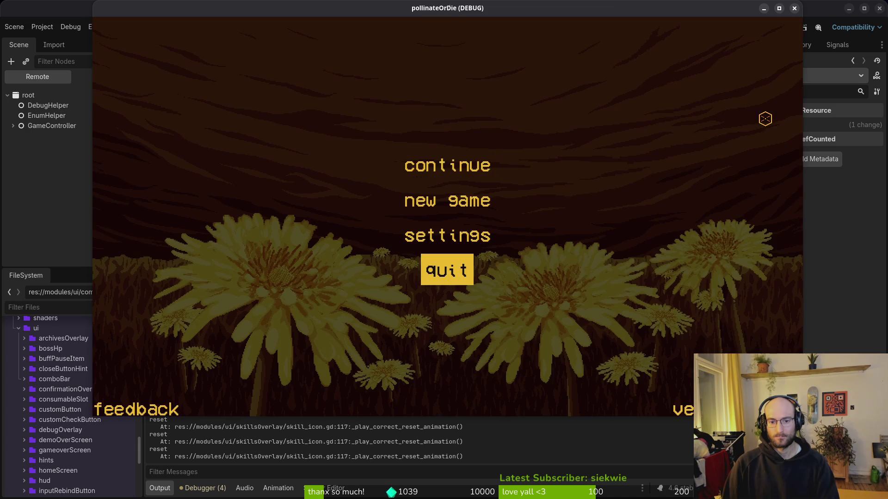
{"action": "key", "text": "Return"}
{"action": "key", "text": "F5"}
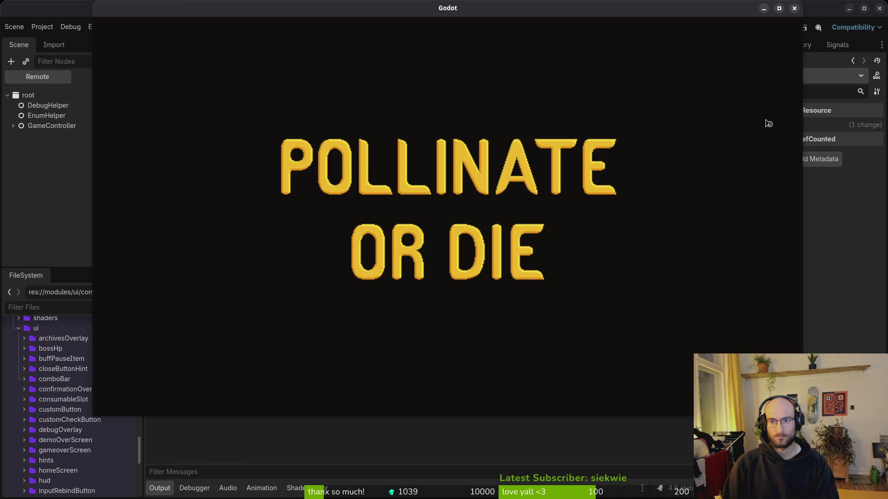
{"action": "key", "text": "Return"}
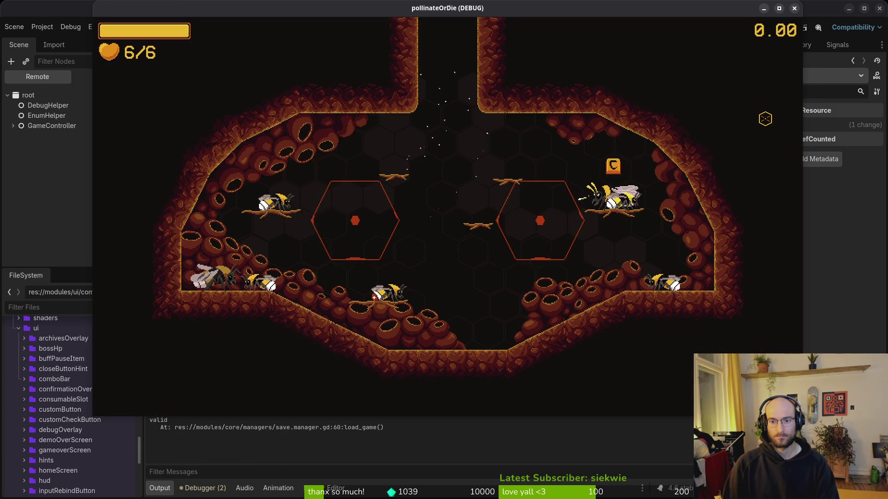
{"action": "key", "text": "Tab"}
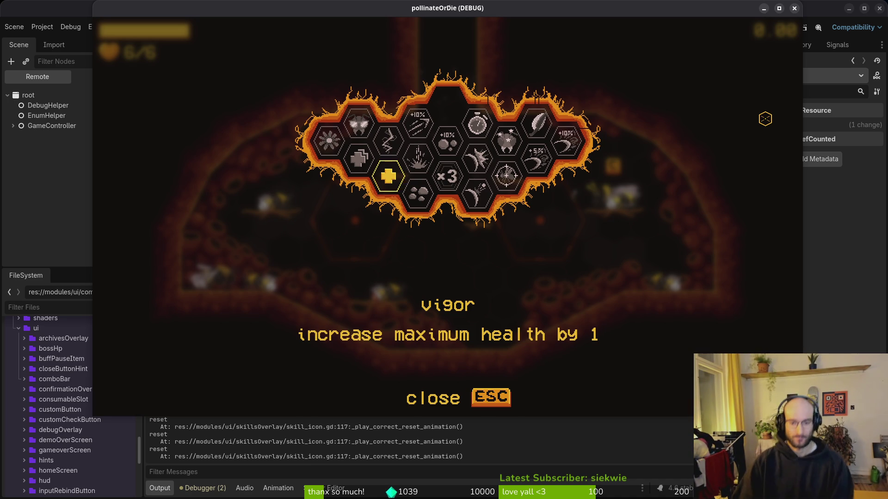
Quit Neovim and open the repository in tig status.
{"action": "key", "text": "alt+Tab"}
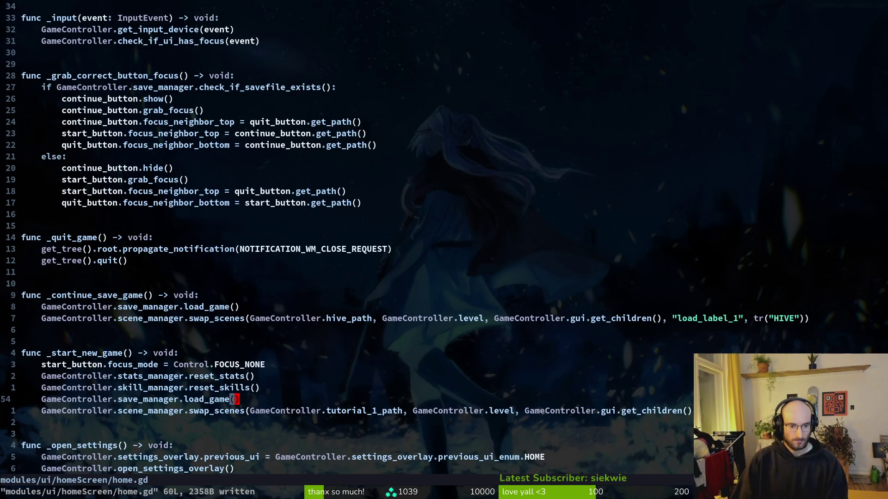
{"action": "type", "text": ":q"}
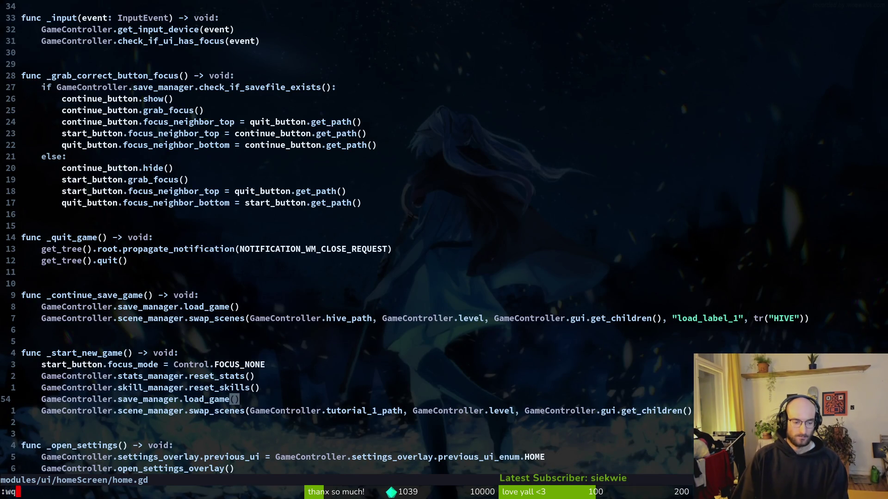
{"action": "key", "text": "Return"}
{"action": "type", "text": "tig status"}
{"action": "key", "text": "Return"}
{"action": "key", "text": "Down"}
{"action": "key", "text": "Down"}
{"action": "key", "text": "Down"}
{"action": "key", "text": "Down"}
{"action": "key", "text": "Down"}
{"action": "key", "text": "Down"}
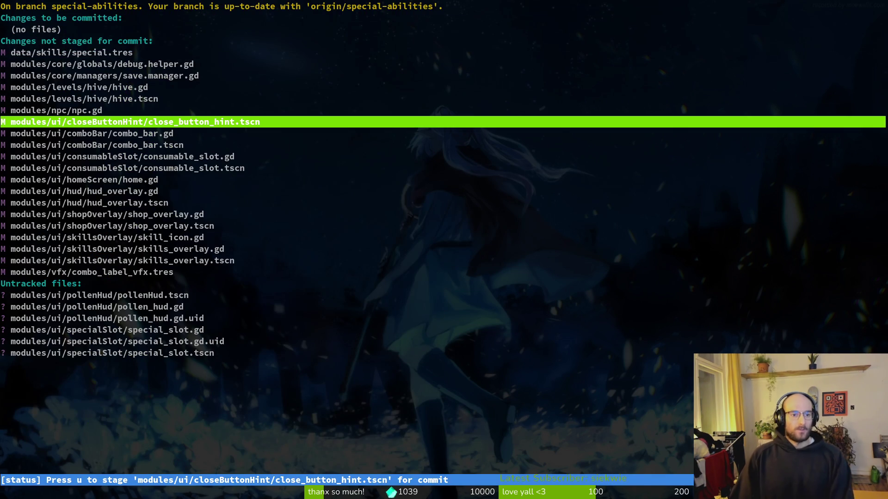
Stage close_button_hint.tscn, combo_bar.gd/.tscn and consumable_slot.gd/.tscn.
{"action": "key", "text": "Return"}
{"action": "key", "text": "u"}
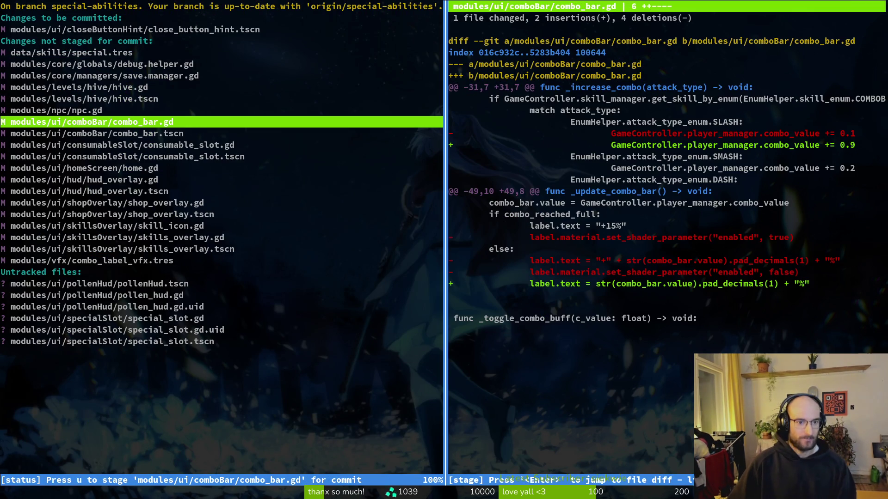
{"action": "key", "text": "u"}
{"action": "key", "text": "Down"}
{"action": "key", "text": "u"}
{"action": "key", "text": "Down"}
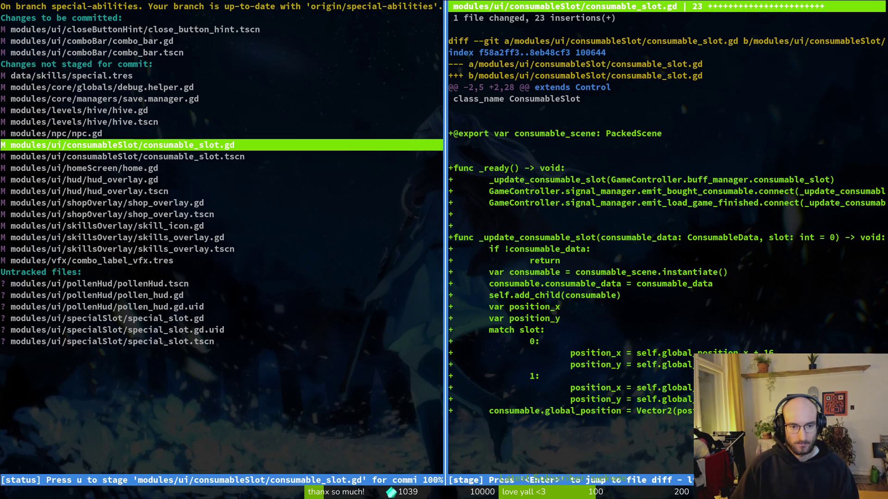
{"action": "key", "text": "u"}
{"action": "key", "text": "Down"}
{"action": "key", "text": "u"}
Stage hud_overlay.gd, hud_overlay.tscn and the shop_overlay files.
{"action": "key", "text": "Down"}
{"action": "key", "text": "Down"}
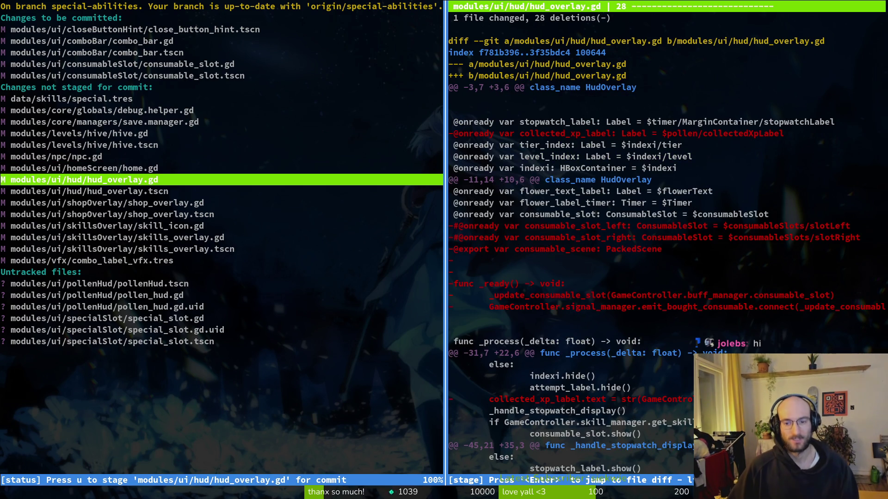
{"action": "key", "text": "u"}
{"action": "key", "text": "u"}
{"action": "key", "text": "Down"}
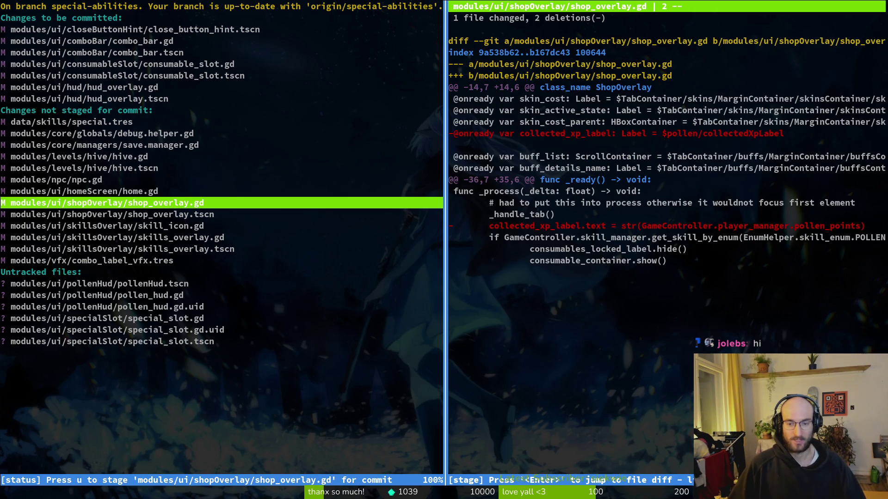
{"action": "key", "text": "u"}
{"action": "key", "text": "u"}
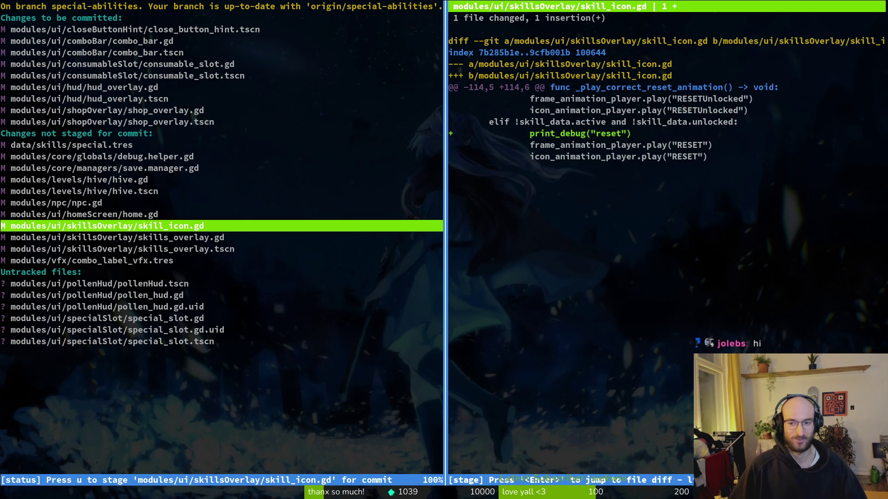
{"action": "key", "text": "Down"}
Revert skill_icon.gd's debug change and stage skills_overlay.gd.
{"action": "key", "text": "Up"}
{"action": "key", "text": "shift+1"}
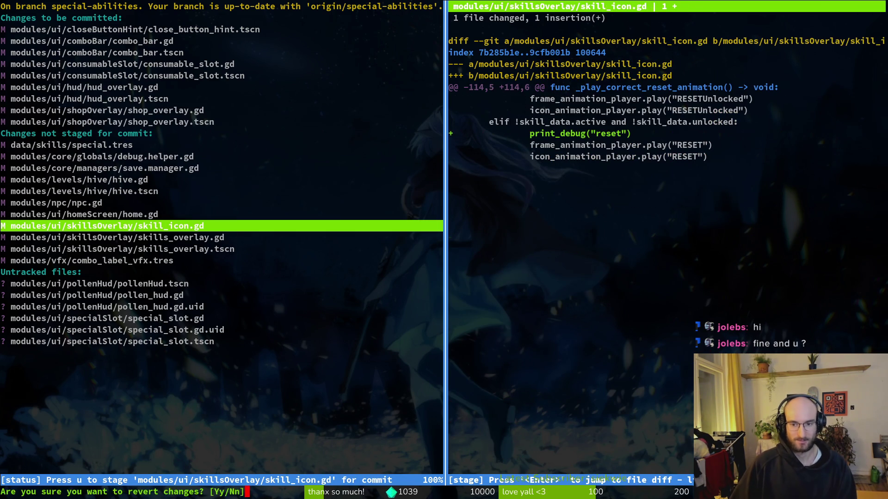
{"action": "key", "text": "y"}
{"action": "key", "text": "Down"}
{"action": "key", "text": "Up"}
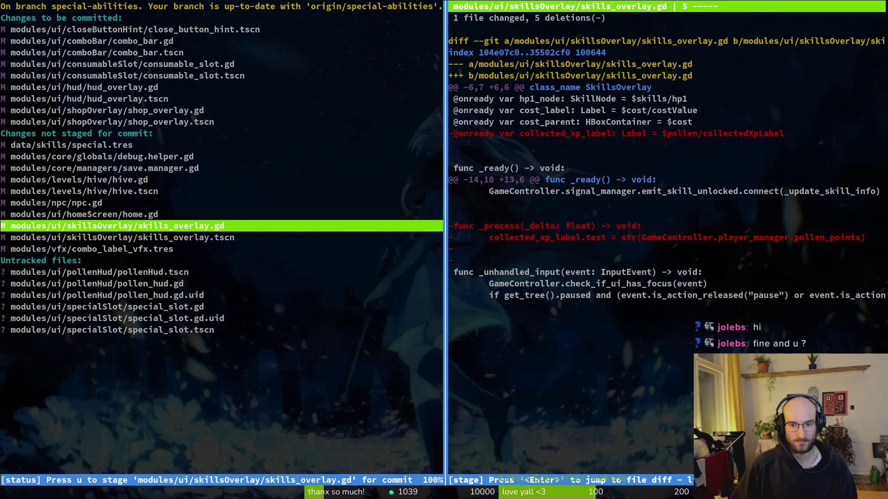
{"action": "key", "text": "u"}
{"action": "key", "text": "Down"}
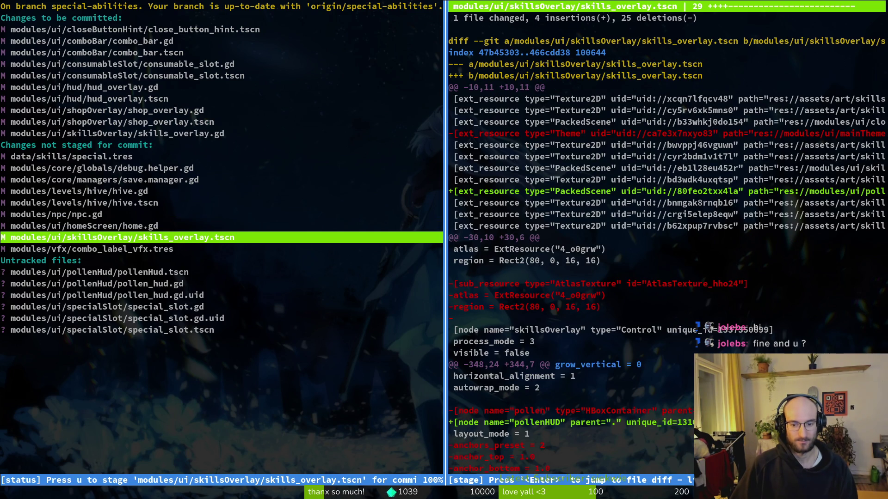
Stage skills_overlay.tscn, combo_label_vfx.tres, the new pollenHud files and npc.gd.
{"action": "key", "text": "u"}
{"action": "key", "text": "Down"}
{"action": "key", "text": "u"}
{"action": "key", "text": "Down"}
{"action": "key", "text": "Down"}
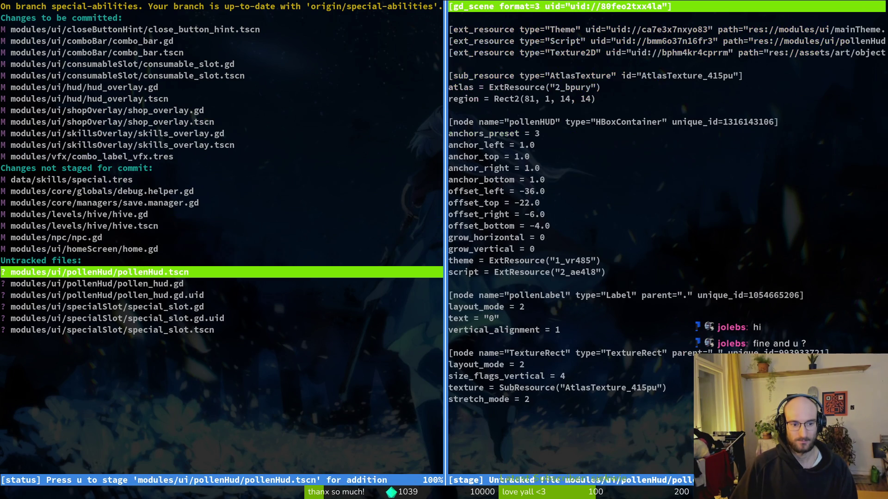
{"action": "key", "text": "u"}
{"action": "key", "text": "u"}
{"action": "key", "text": "u"}
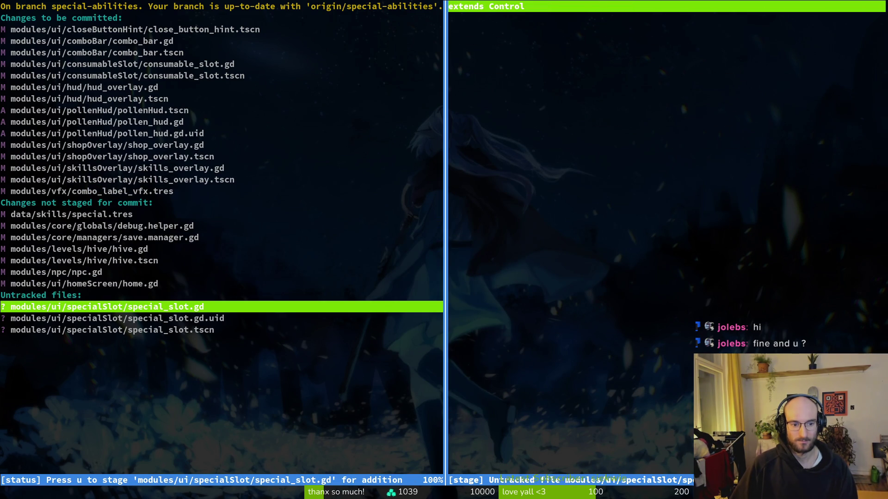
{"action": "key", "text": "Up"}
{"action": "key", "text": "Up"}
{"action": "key", "text": "Up"}
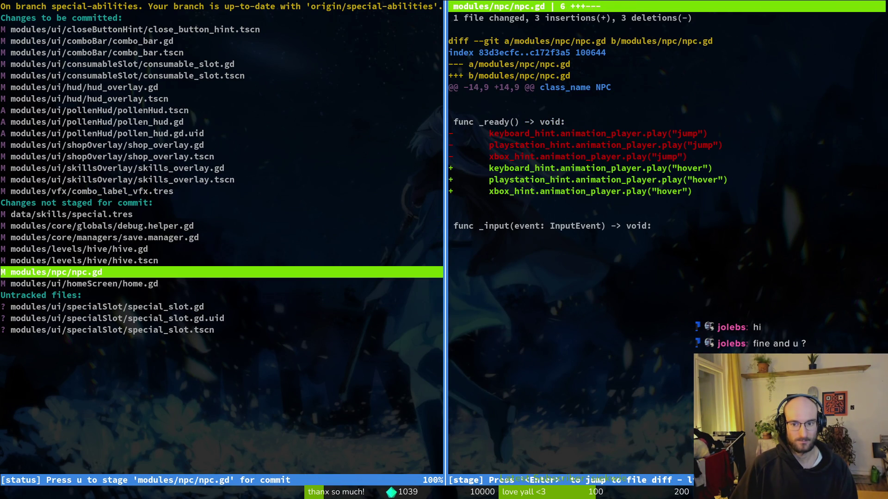
{"action": "key", "text": "u"}
Stage hive.tscn, discard hive.gd's edits, and review the save.manager.gd and debug.helper.gd diffs.
{"action": "key", "text": "Down"}
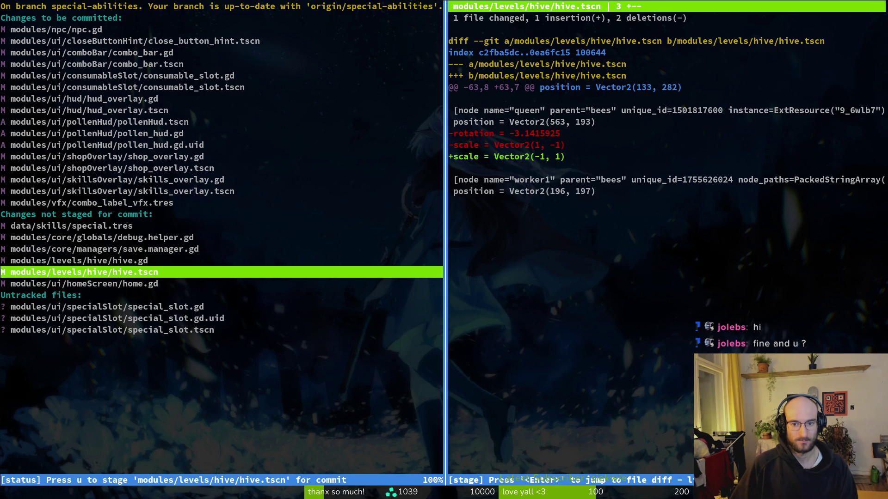
{"action": "key", "text": "u"}
{"action": "key", "text": "Up"}
{"action": "key", "text": "Down"}
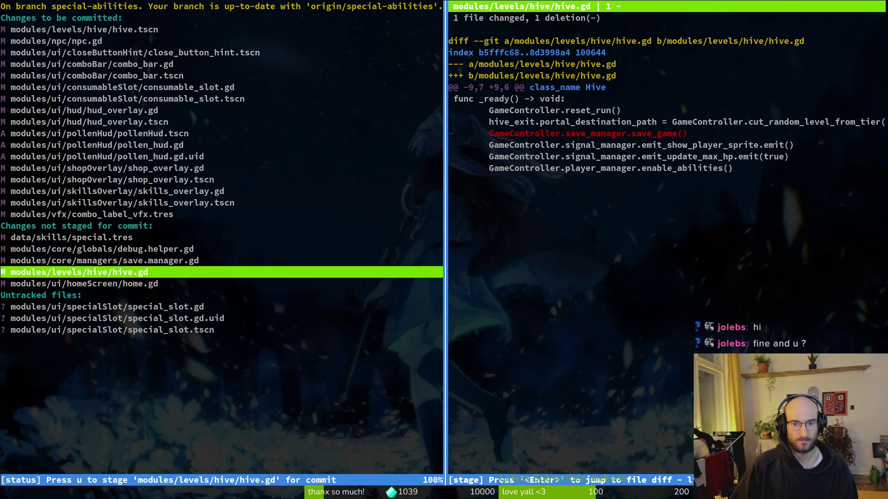
{"action": "key", "text": "exclam"}
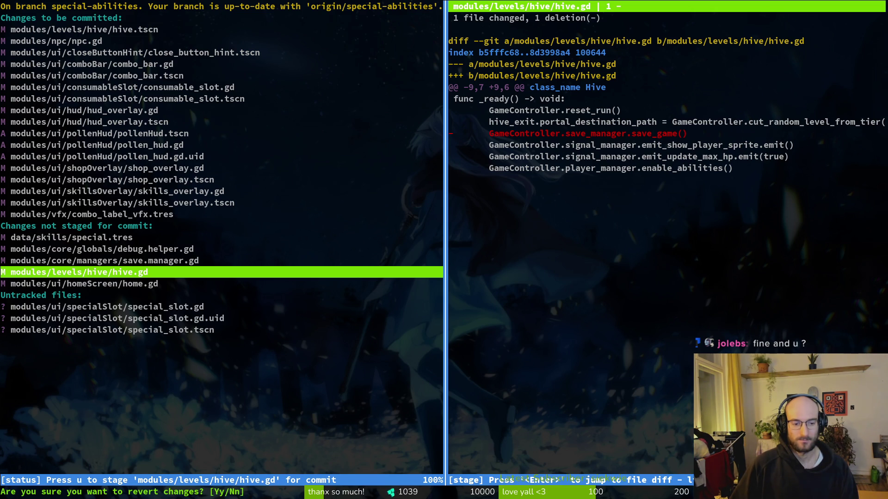
{"action": "key", "text": "y"}
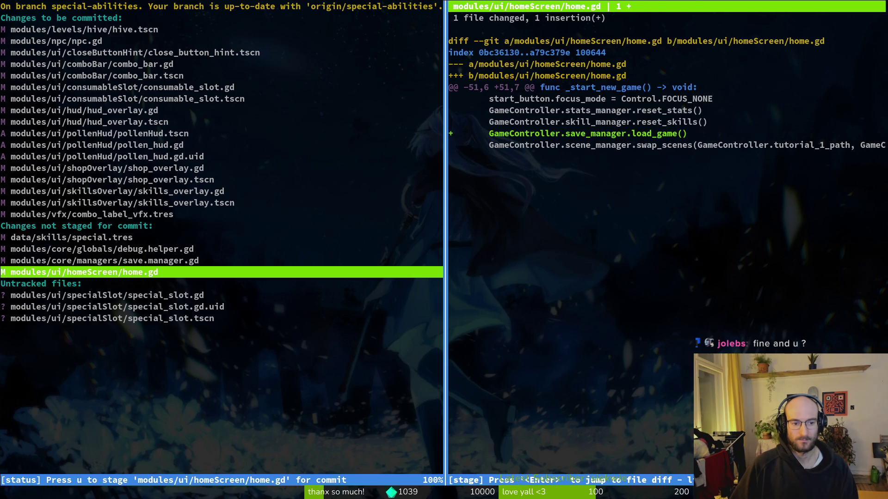
{"action": "left_click", "coordinate": [104, 260]}
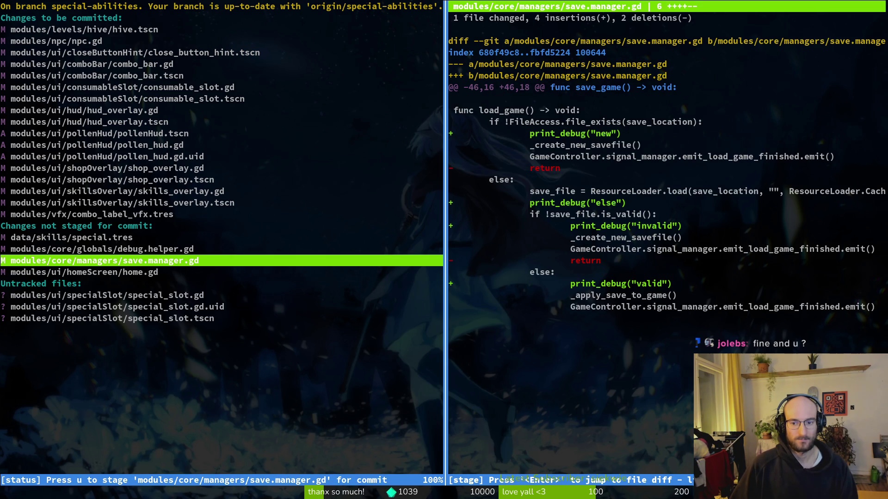
{"action": "left_click", "coordinate": [105, 248]}
{"action": "left_click", "coordinate": [105, 260]}
Launch Neovim and open save.manager.gd through the project file finder.
{"action": "type", "text": "Q"}
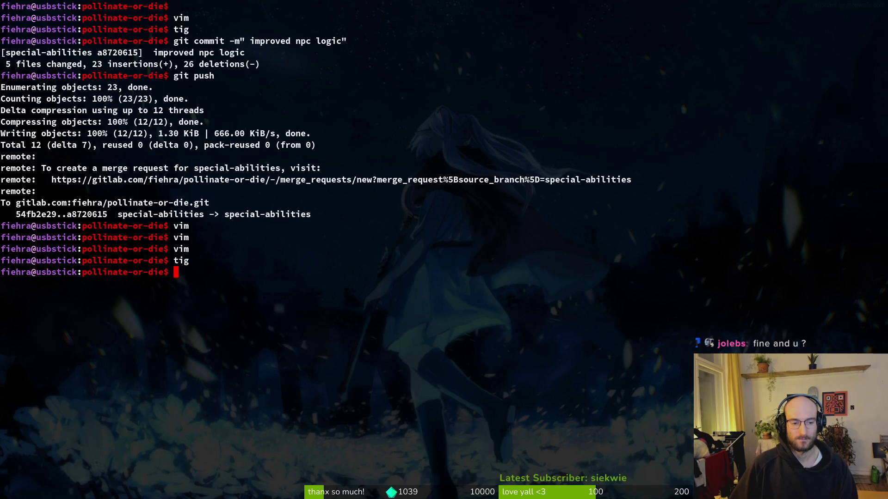
{"action": "type", "text": "vim"}
{"action": "key", "text": "Return"}
{"action": "key", "text": "space"}
{"action": "key", "text": "f"}
{"action": "key", "text": "f"}
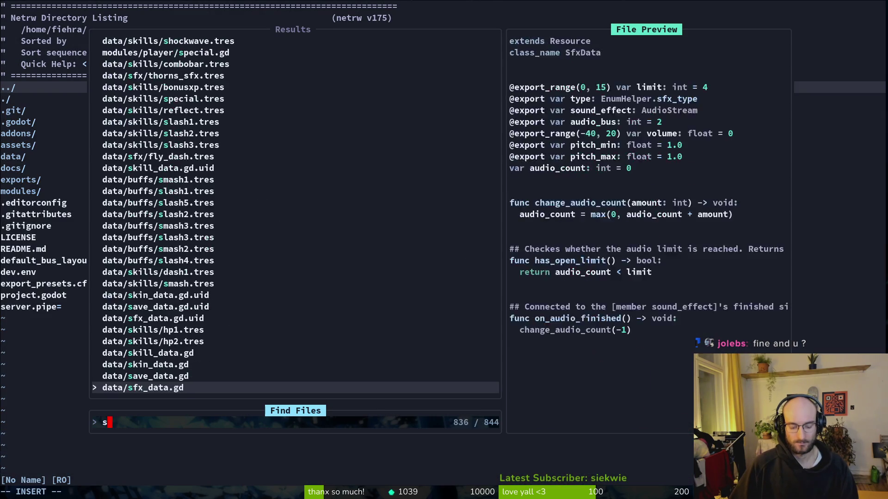
{"action": "type", "text": "save"}
{"action": "key", "text": "Return"}
Delete the print_debug lines 'valid', 'invalid', 'else' and 'new' from load_game.
{"action": "key", "text": "ctrl+d"}
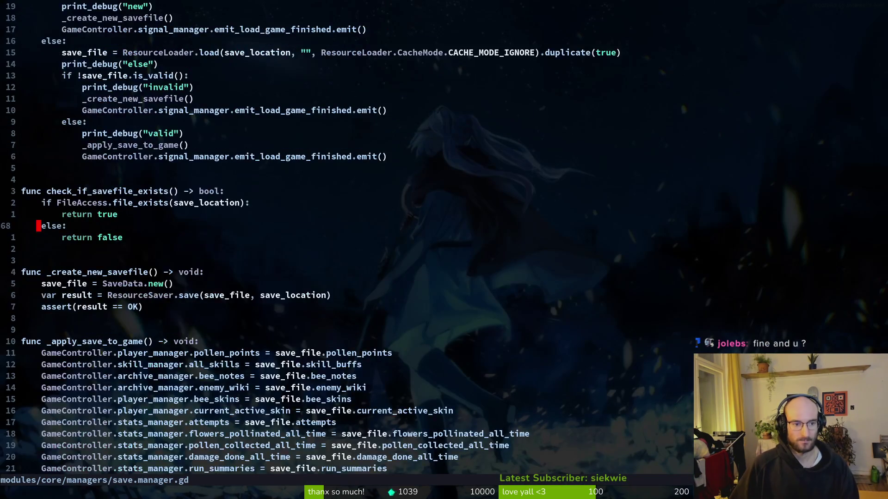
{"action": "key", "text": "k"}
{"action": "key", "text": "k"}
{"action": "key", "text": "k"}
{"action": "key", "text": "d"}
{"action": "key", "text": "d"}
{"action": "key", "text": "u"}
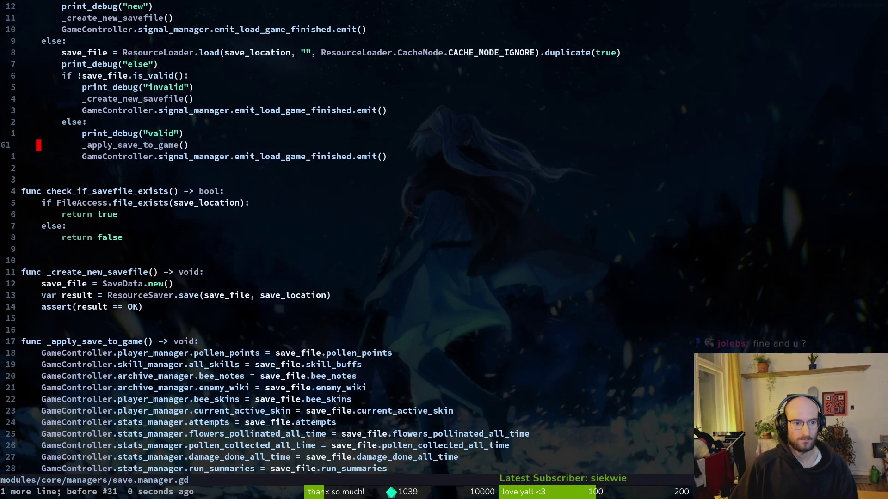
{"action": "key", "text": "k"}
{"action": "key", "text": "d"}
{"action": "key", "text": "d"}
{"action": "key", "text": "k"}
{"action": "key", "text": "k"}
{"action": "key", "text": "k"}
{"action": "key", "text": "d"}
{"action": "key", "text": "d"}
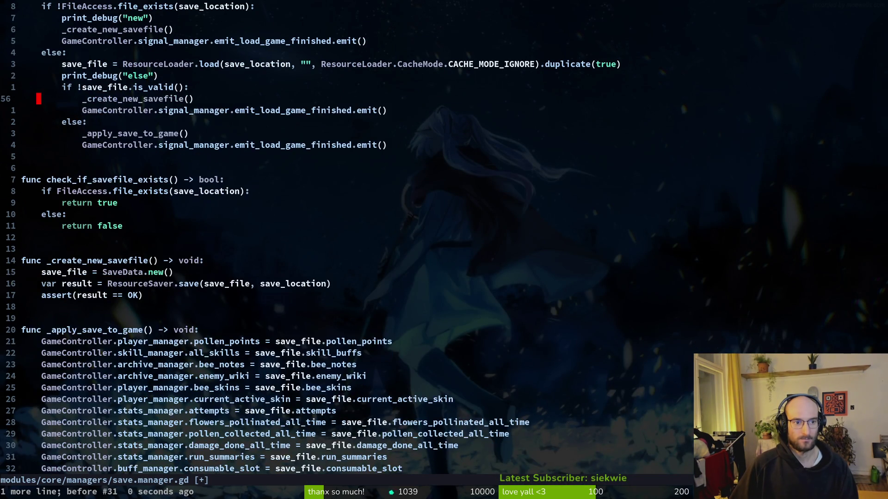
{"action": "key", "text": "k"}
{"action": "key", "text": "k"}
{"action": "key", "text": "d"}
{"action": "key", "text": "d"}
{"action": "key", "text": "k"}
{"action": "key", "text": "k"}
{"action": "key", "text": "k"}
{"action": "key", "text": "k"}
{"action": "key", "text": "k"}
{"action": "key", "text": "d"}
{"action": "key", "text": "d"}
Save save.manager.gd with :w and quit Neovim.
{"action": "type", "text": ":write"}
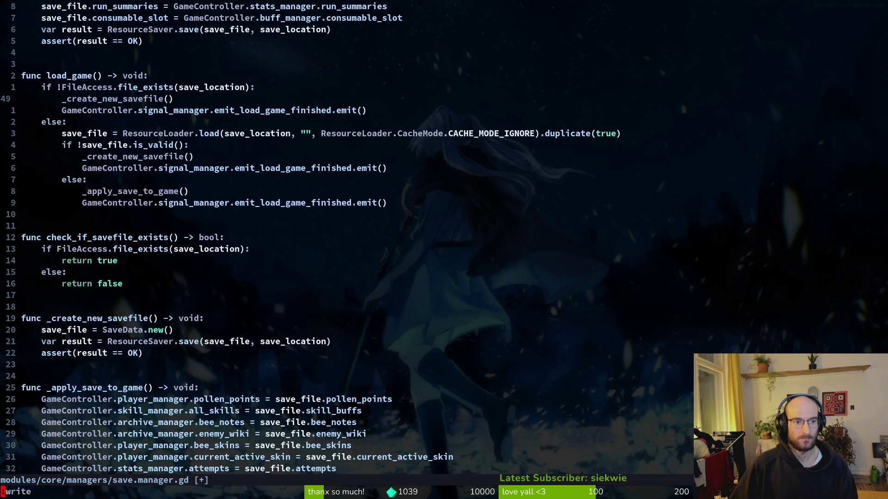
{"action": "key", "text": "Return"}
{"action": "type", "text": ":q"}
{"action": "key", "text": "Return"}
Stage the save.manager.gd changes in tig and begin a git commit message.
{"action": "type", "text": "tig"}
{"action": "key", "text": "Return"}
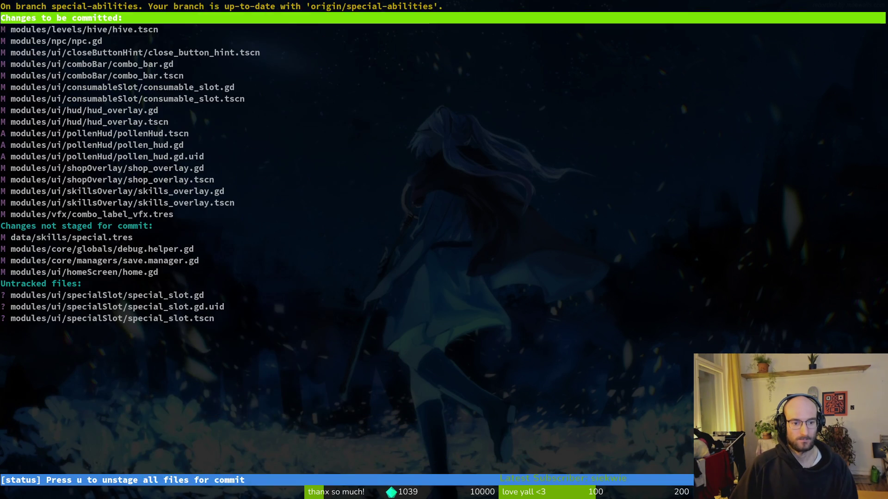
{"action": "key", "text": "Down"}
{"action": "key", "text": "Down"}
{"action": "key", "text": "Down"}
{"action": "key", "text": "u"}
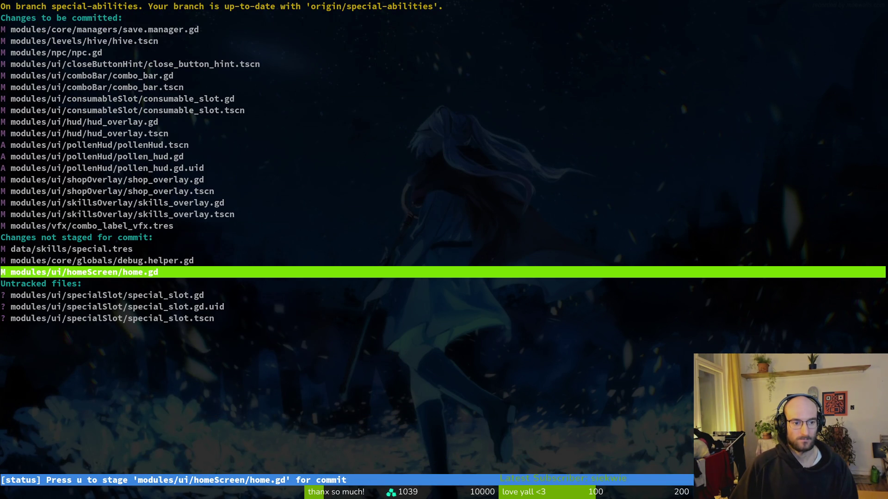
{"action": "type", "text": "qgit commit -"}
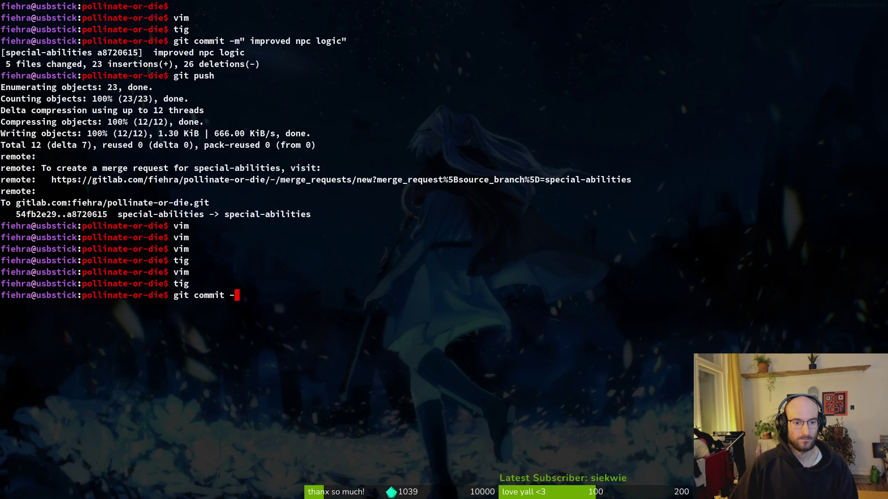
{"action": "type", "text": "m \"fixed a bunch"}
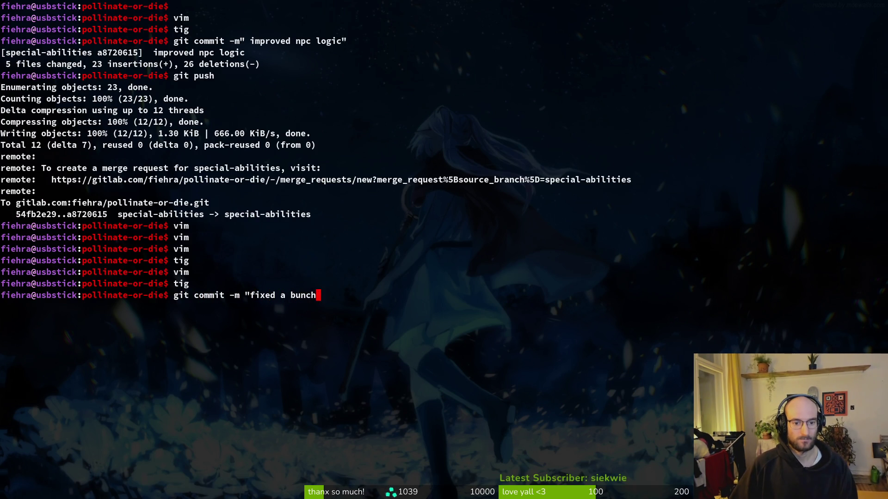
{"action": "type", "text": " of bugs in UI and re"}
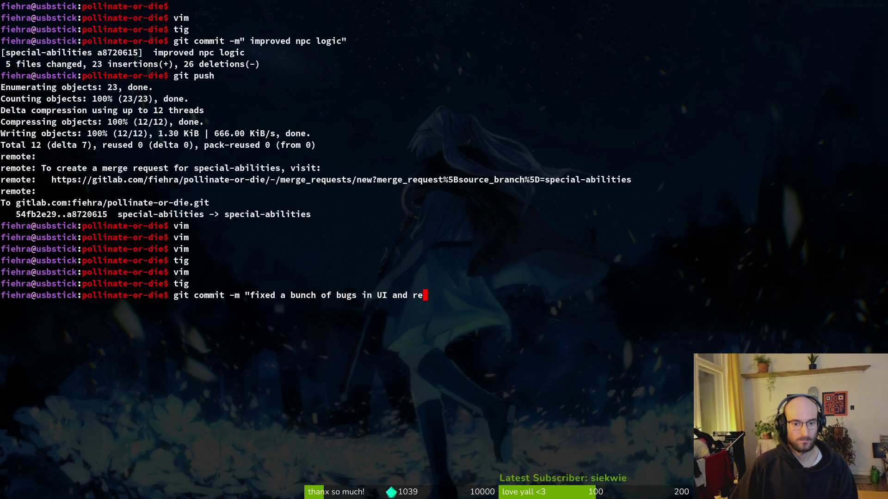
{"action": "type", "text": "factored ui sc"}
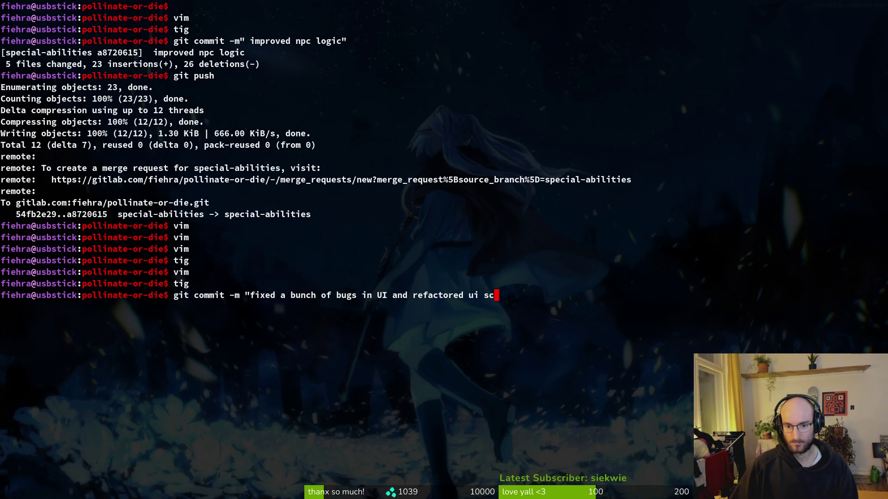
{"action": "type", "text": "enes"}
Run tig status in a second terminal pane and browse the staged file list.
{"action": "key", "text": "super+Return"}
{"action": "type", "text": "tig status"}
{"action": "key", "text": "Return"}
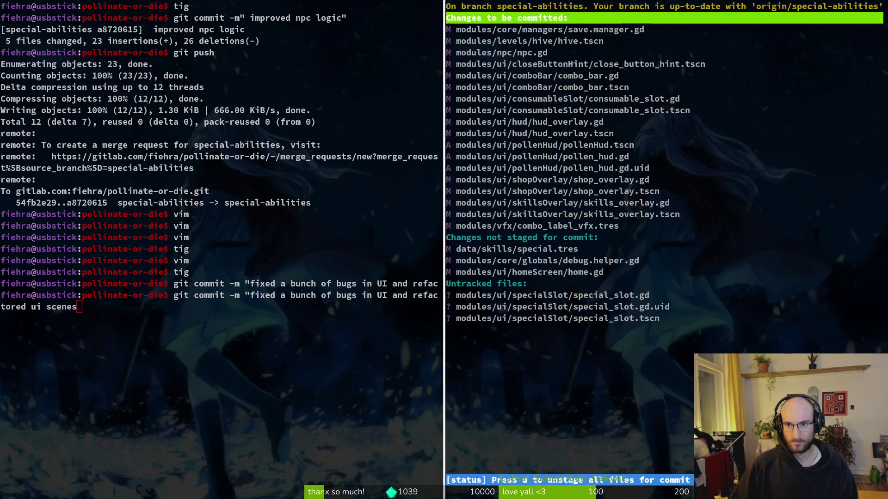
{"action": "key", "text": "Down"}
{"action": "key", "text": "Down"}
{"action": "key", "text": "Down"}
{"action": "key", "text": "Up"}
{"action": "key", "text": "Up"}
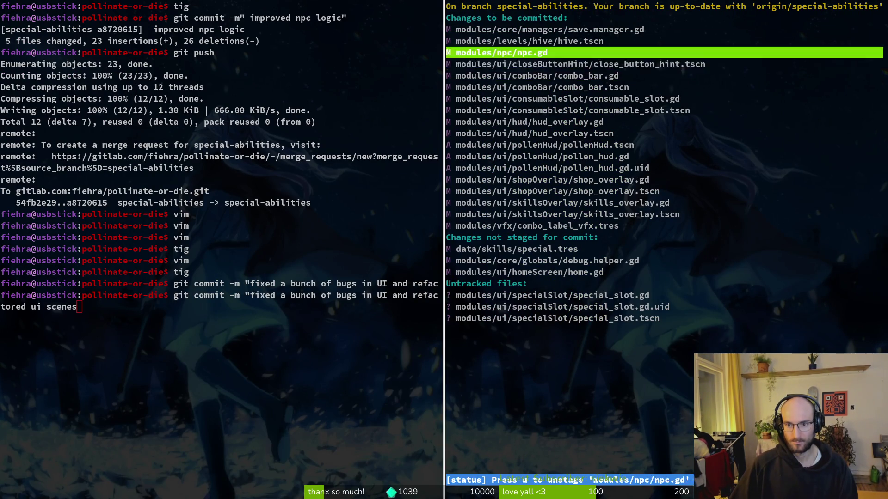
{"action": "key", "text": "Up"}
{"action": "key", "text": "Down"}
{"action": "key", "text": "Up"}
{"action": "key", "text": "Up"}
Review the save.manager.gd and home.gd diffs, then close the extra pane.
{"action": "key", "text": "Return"}
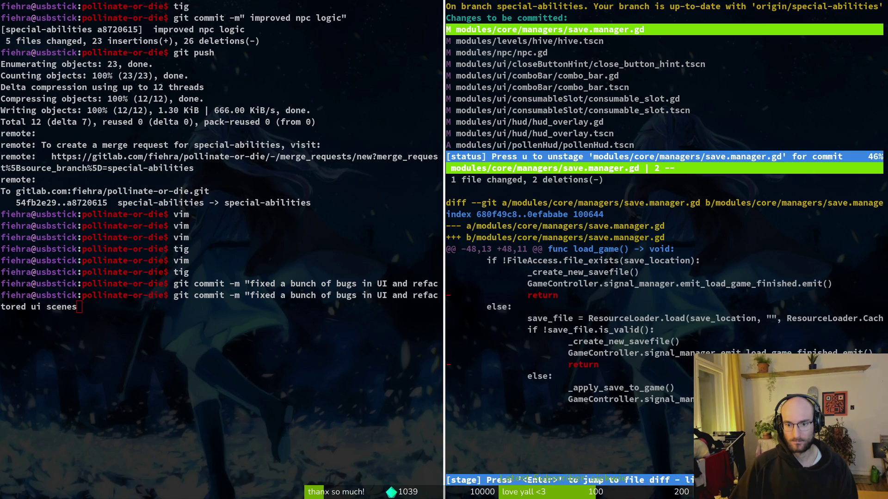
{"action": "key", "text": "q"}
{"action": "key", "text": "Down"}
{"action": "key", "text": "Down"}
{"action": "key", "text": "Down"}
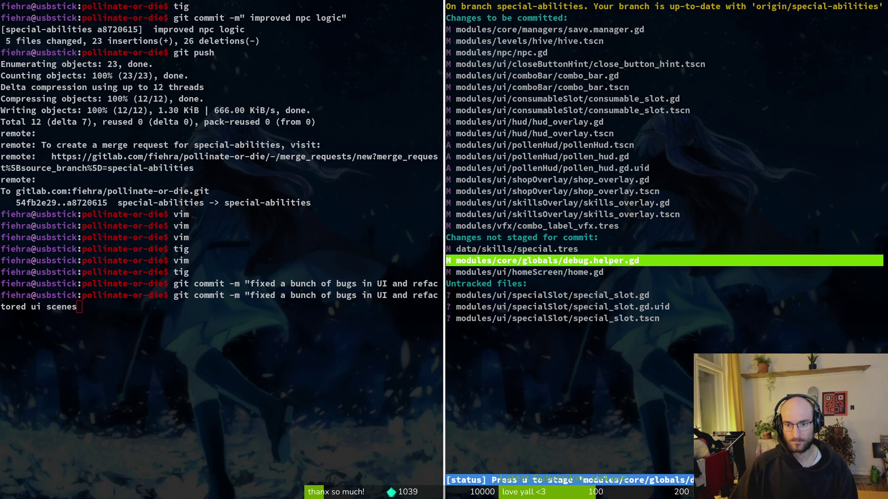
{"action": "key", "text": "Down"}
{"action": "key", "text": "Return"}
{"action": "key", "text": "q"}
{"action": "key", "text": "q"}
{"action": "key", "text": "ctrl+d"}
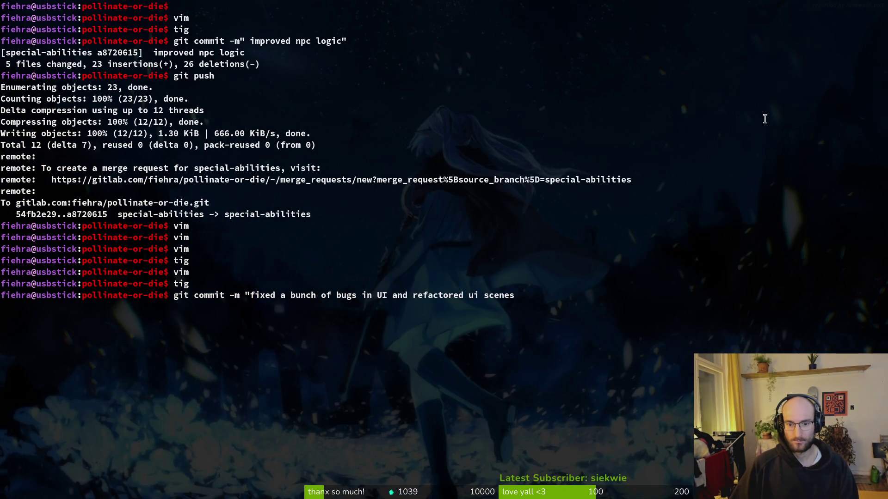
Finish the commit message and run the first commit.
{"action": "type", "text": "\""}
{"action": "key", "text": "Return"}
{"action": "type", "text": "tig"}
{"action": "key", "text": "Return"}
Stage further changes in tig and make a second commit.
{"action": "key", "text": "Down"}
{"action": "key", "text": "Down"}
{"action": "key", "text": "Down"}
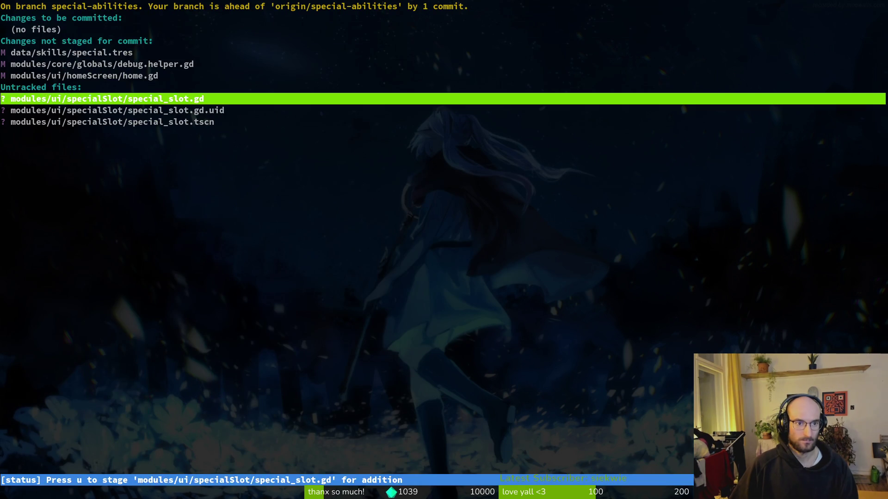
{"action": "type", "text": "uqgit"}
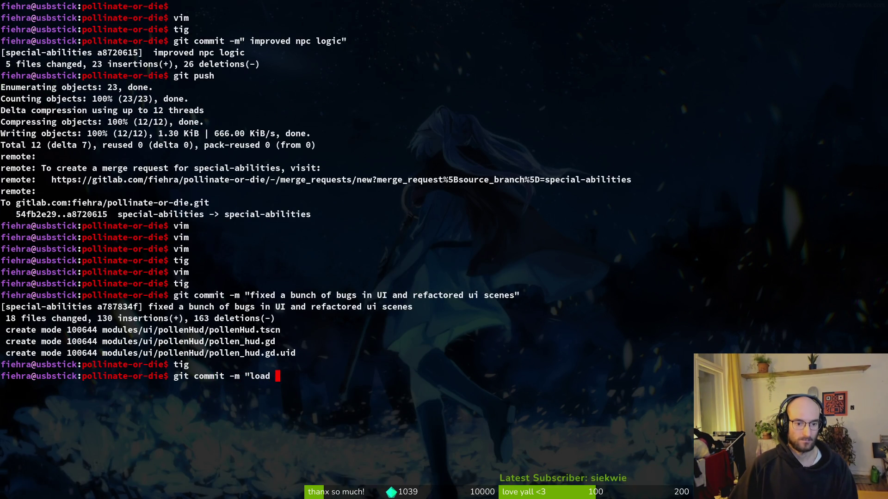
{"action": "type", "text": "me in star"}
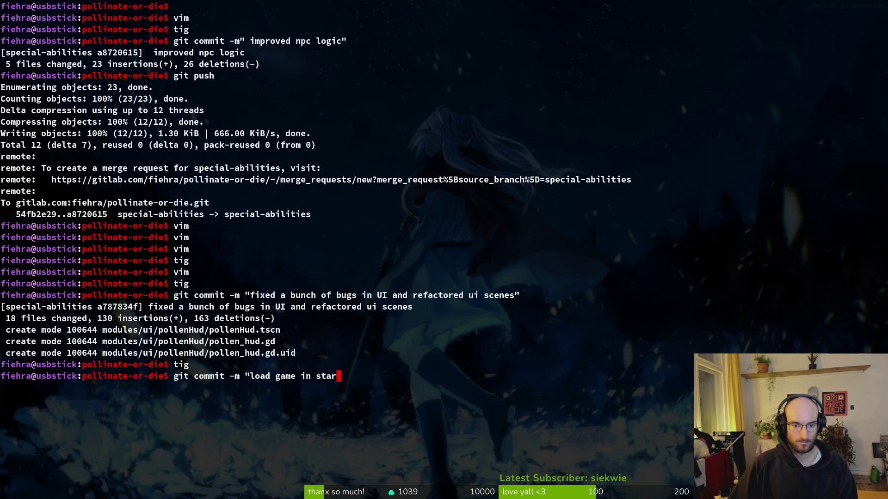
{"action": "key", "text": "BackSpace"}
{"action": "key", "text": "BackSpace"}
{"action": "key", "text": "BackSpace"}
{"action": "key", "text": "BackSpace"}
{"action": "key", "text": "BackSpace"}
{"action": "key", "text": "BackSpace"}
{"action": "key", "text": "BackSpace"}
{"action": "type", "text": "when starting "}
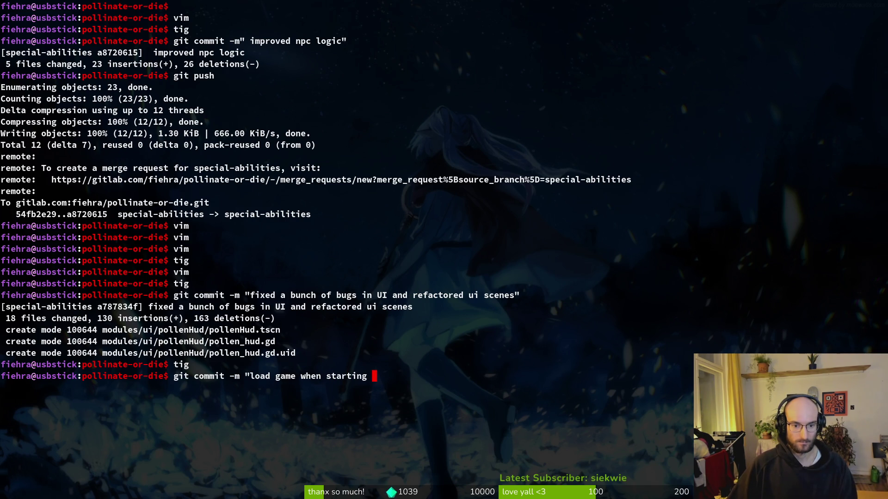
{"action": "type", "text": "to init file"}
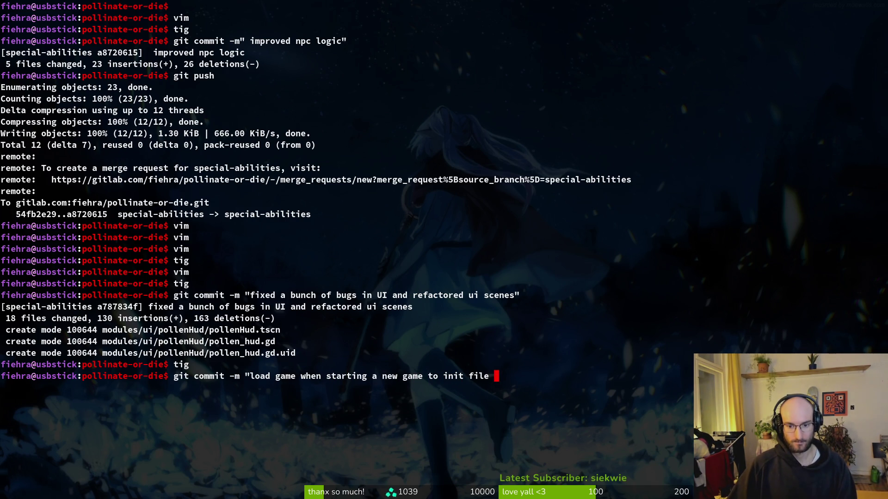
{"action": "type", "text": "??"}
{"action": "key", "text": "Return"}
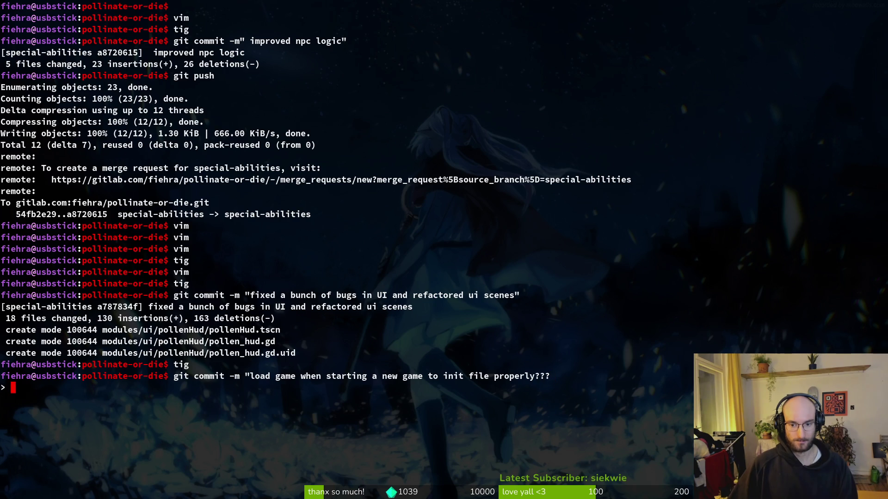
{"action": "type", "text": "\""}
{"action": "key", "text": "Return"}
Stage special_slot.gd, special_slot.gd.uid and special_slot.tscn in tig.
{"action": "type", "text": "tig"}
{"action": "key", "text": "Return"}
{"action": "key", "text": "s"}
{"action": "key", "text": "Down"}
{"action": "key", "text": "Down"}
{"action": "key", "text": "Down"}
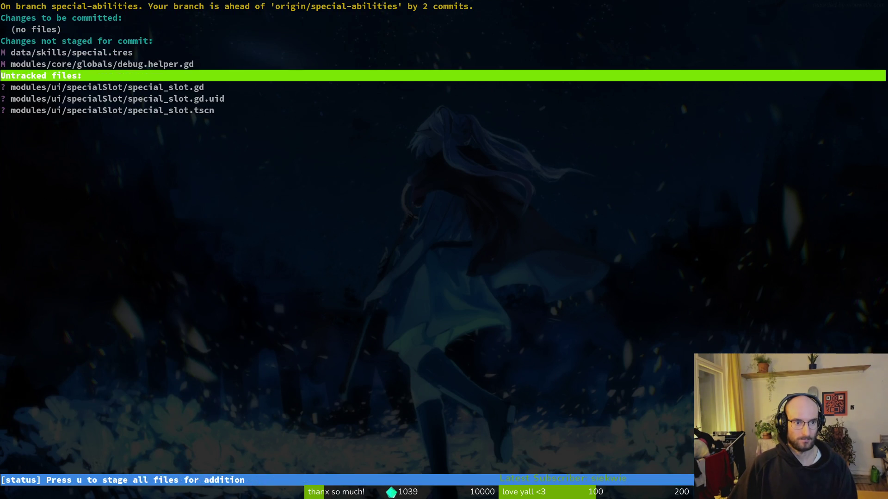
{"action": "key", "text": "Down"}
{"action": "key", "text": "u"}
{"action": "key", "text": "u"}
{"action": "key", "text": "u"}
{"action": "key", "text": "Up"}
{"action": "key", "text": "u"}
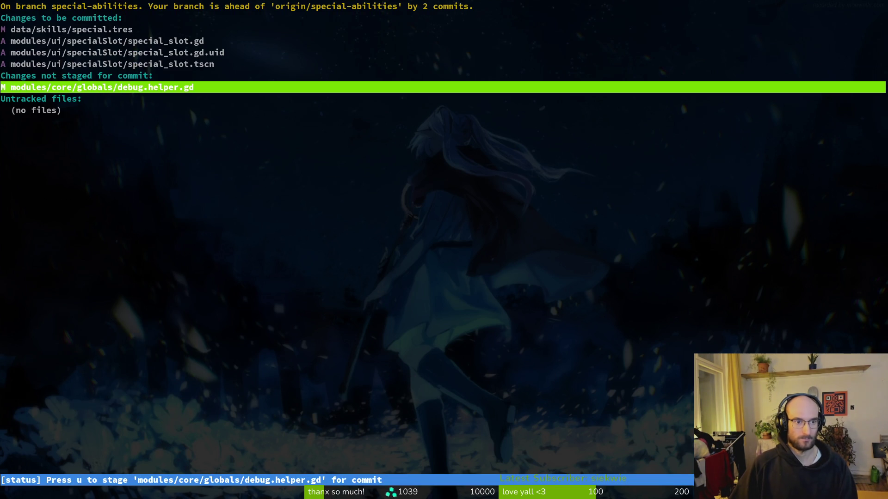
{"action": "key", "text": "Up"}
{"action": "key", "text": "Up"}
{"action": "key", "text": "Up"}
{"action": "key", "text": "Up"}
{"action": "key", "text": "Up"}
{"action": "key", "text": "Return"}
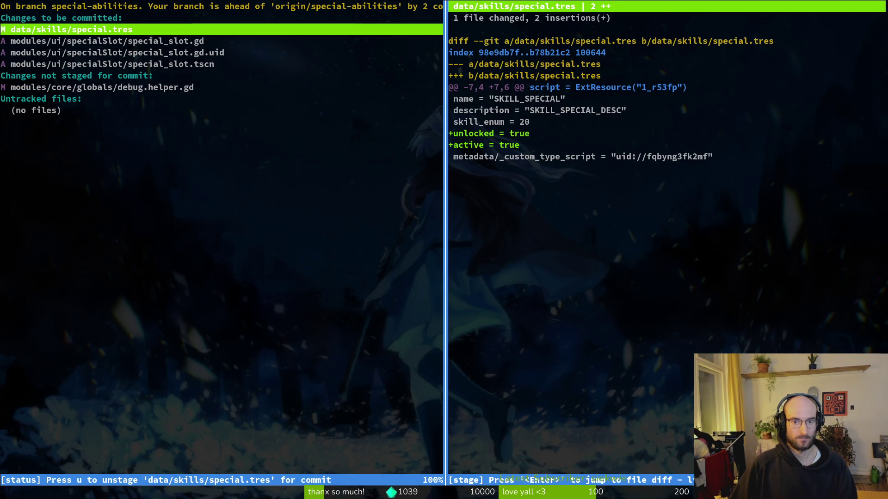
Unstage special.tres, decline discarding its changes, and leave tig.
{"action": "key", "text": "u"}
{"action": "key", "text": "Down"}
{"action": "key", "text": "Down"}
{"action": "key", "text": "Down"}
{"action": "key", "text": "exclam"}
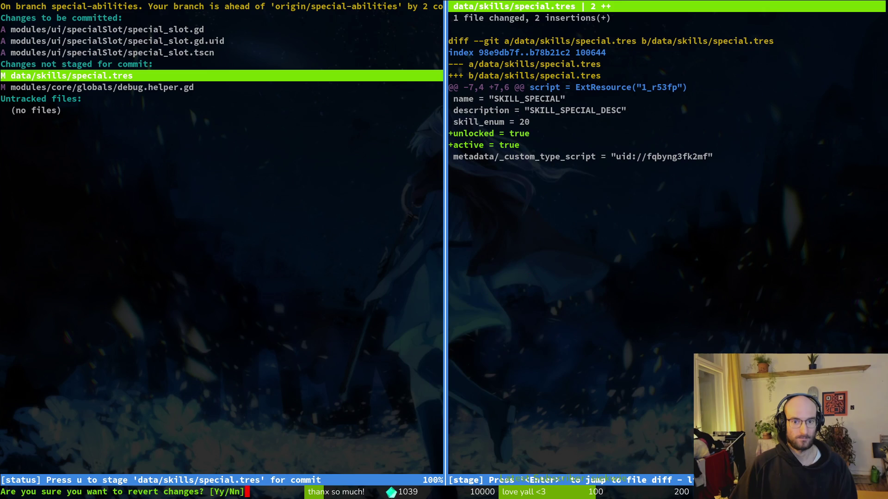
{"action": "key", "text": "n"}
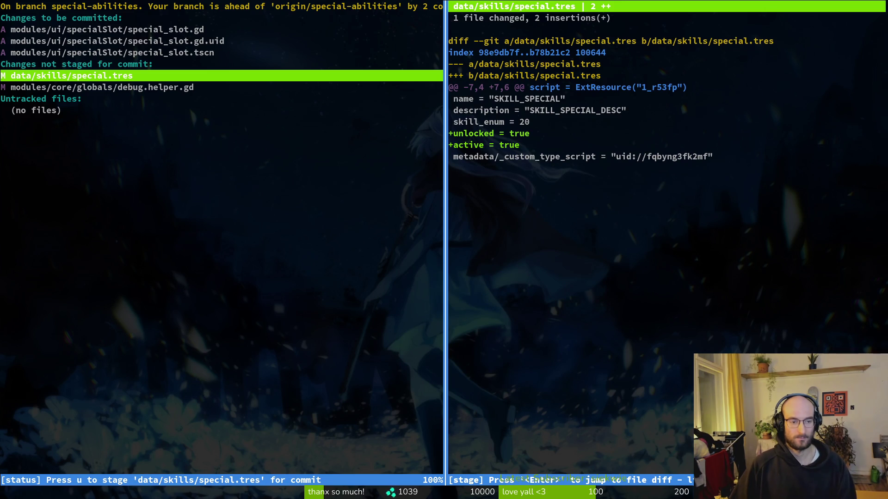
{"action": "key", "text": "Escape"}
{"action": "key", "text": "q"}
{"action": "type", "text": "git commit -m \"added special ability slot for ui\""}
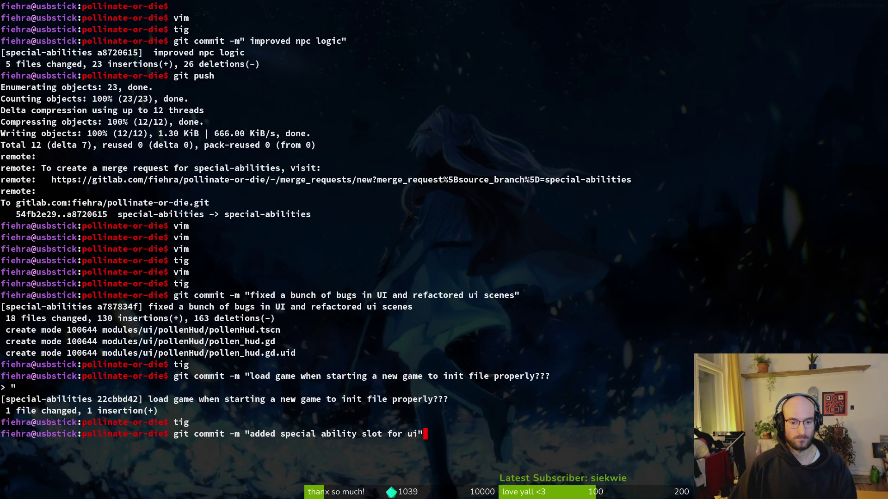
Commit as 'added special ability slot for ui' and git push to the remote.
{"action": "key", "text": "Return"}
{"action": "type", "text": "git push"}
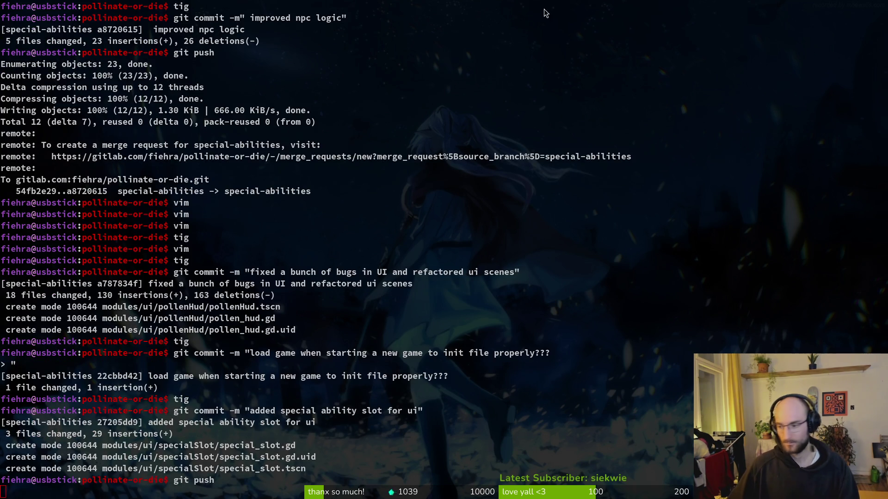
{"action": "key", "text": "alt+Tab"}
Stop the running game, close the skill.manager and hud_overlay tabs, and switch to special_slot.
{"action": "left_click", "coordinate": [758, 27]}
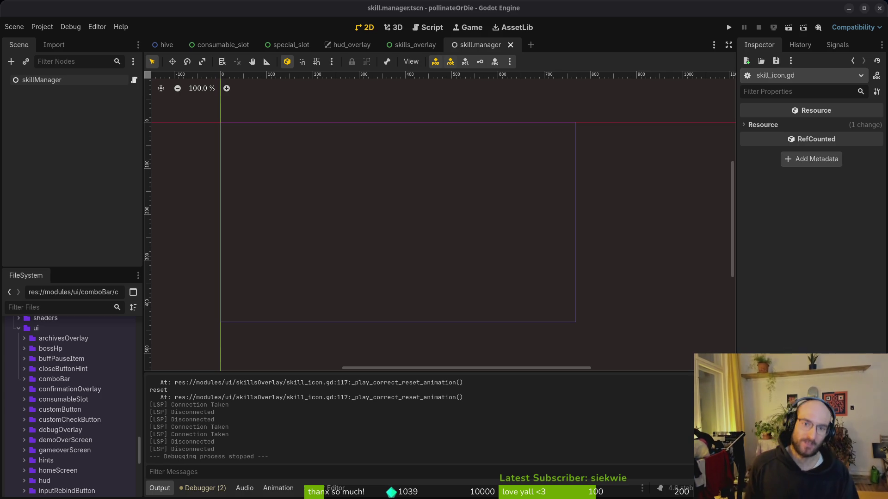
{"action": "middle_click", "coordinate": [475, 51]}
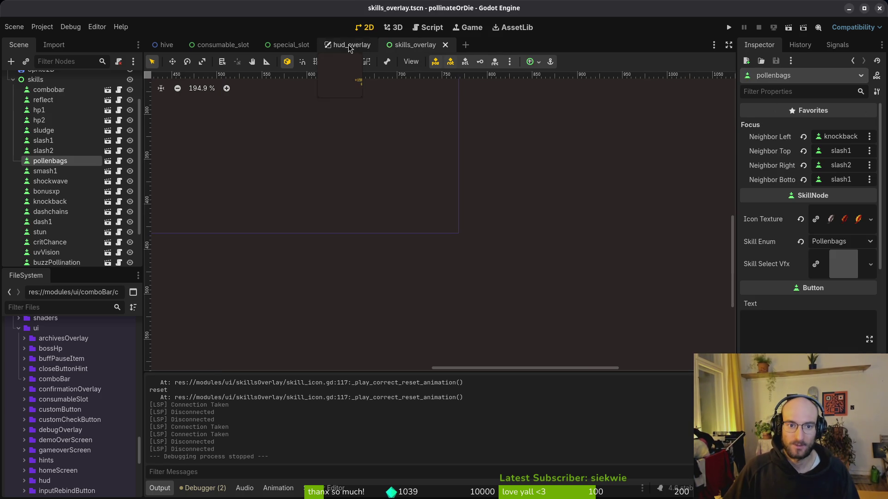
{"action": "middle_click", "coordinate": [350, 49]}
{"action": "left_click", "coordinate": [280, 50]}
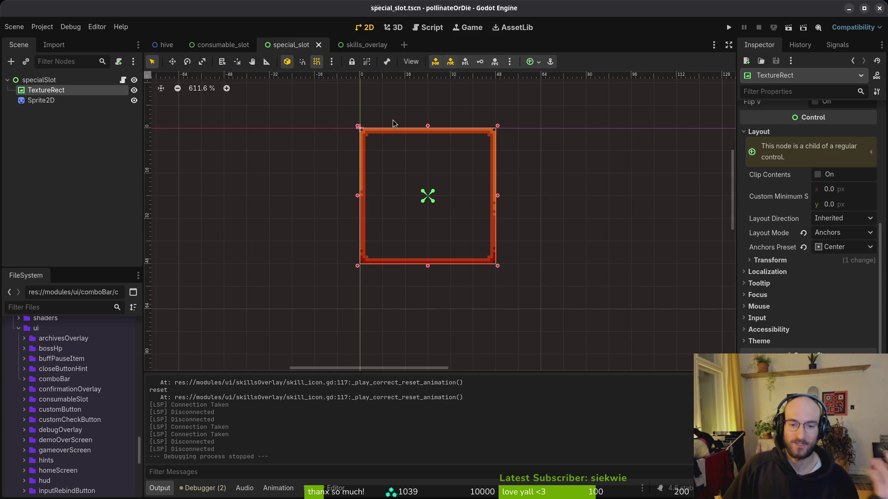
{"action": "scroll", "coordinate": [469, 203], "scroll_direction": "down", "scroll_amount": 2}
{"action": "scroll", "coordinate": [456, 228], "scroll_direction": "up", "scroll_amount": 1}
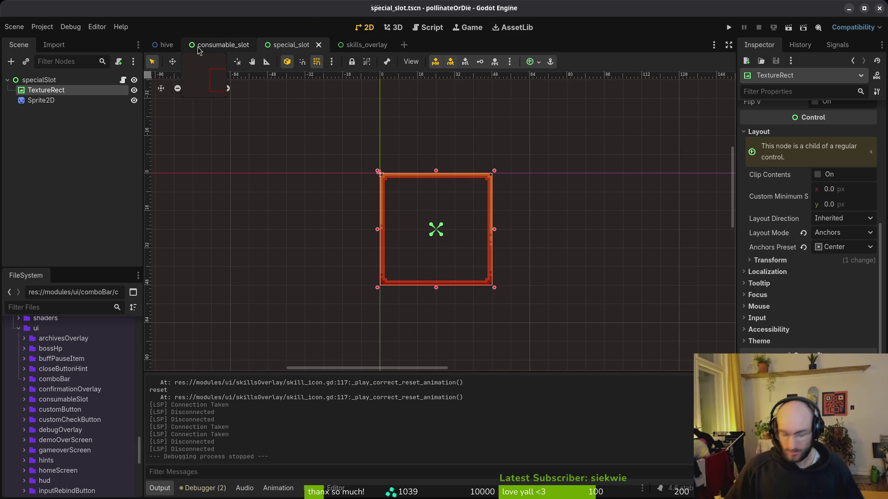
Quick Open hud_overlay.tscn and inspect the consumableSlot node's visibility.
{"action": "key", "text": "ctrl+shift+o"}
{"action": "type", "text": "hud_overlay"}
{"action": "key", "text": "Return"}
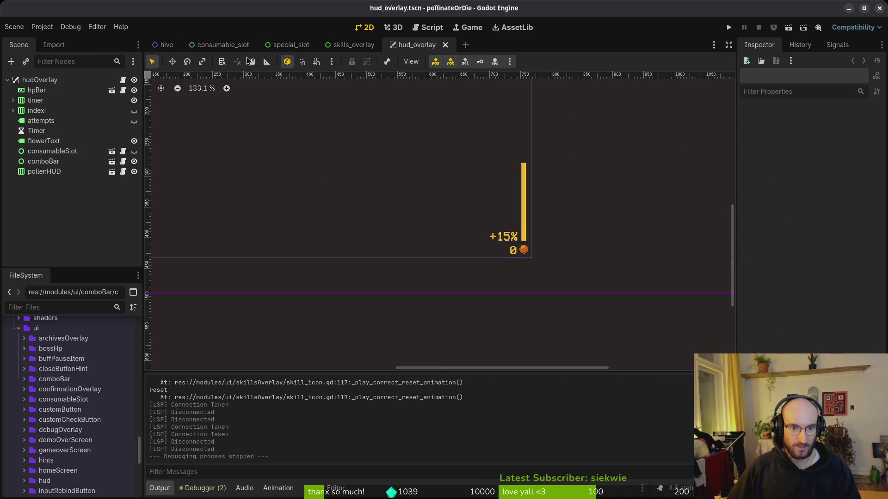
{"action": "left_click", "coordinate": [46, 151]}
{"action": "left_click", "coordinate": [134, 152]}
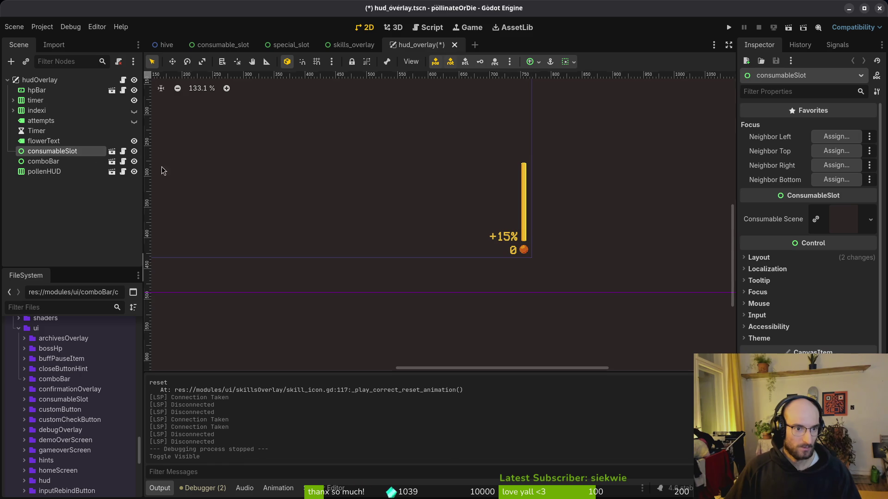
{"action": "scroll", "coordinate": [478, 240], "scroll_direction": "down", "scroll_amount": 4}
{"action": "left_click", "coordinate": [179, 301]}
{"action": "key", "text": "ctrl+s"}
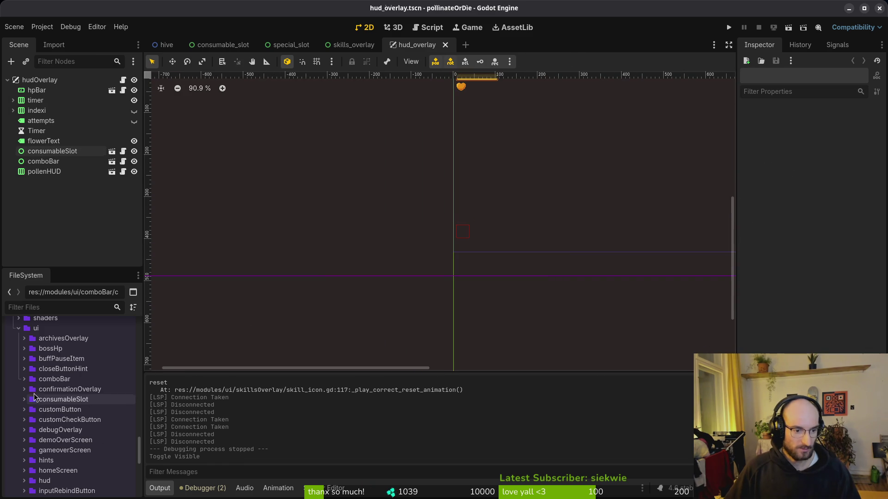
Expand the specialSlot folder in the FileSystem dock and select special_slot.tscn.
{"action": "scroll", "coordinate": [37, 417], "scroll_direction": "down", "scroll_amount": 4}
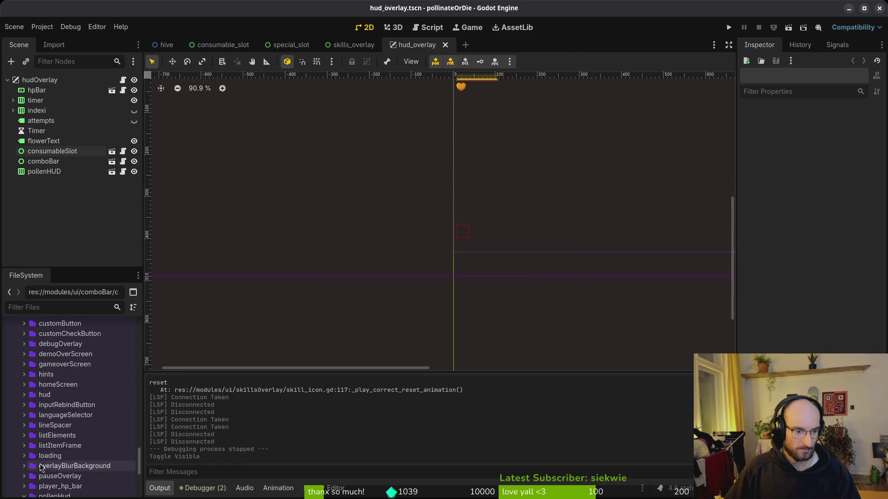
{"action": "scroll", "coordinate": [40, 468], "scroll_direction": "down", "scroll_amount": 2}
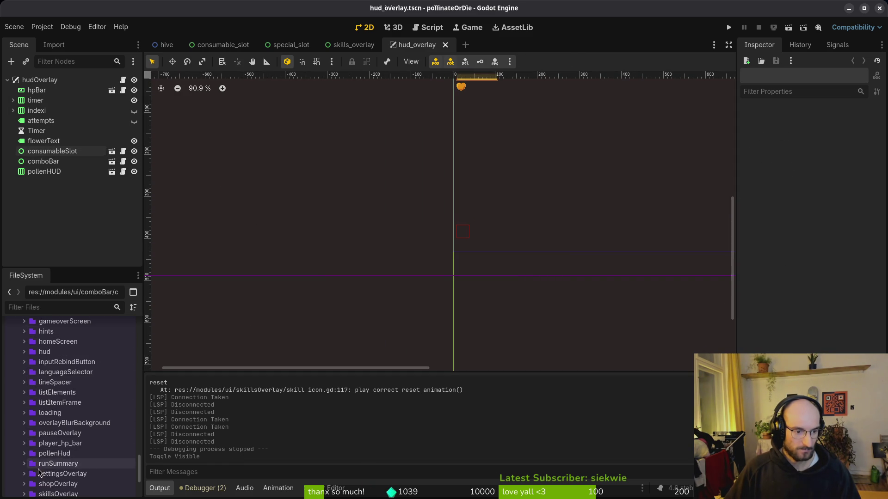
{"action": "scroll", "coordinate": [38, 469], "scroll_direction": "down", "scroll_amount": 2}
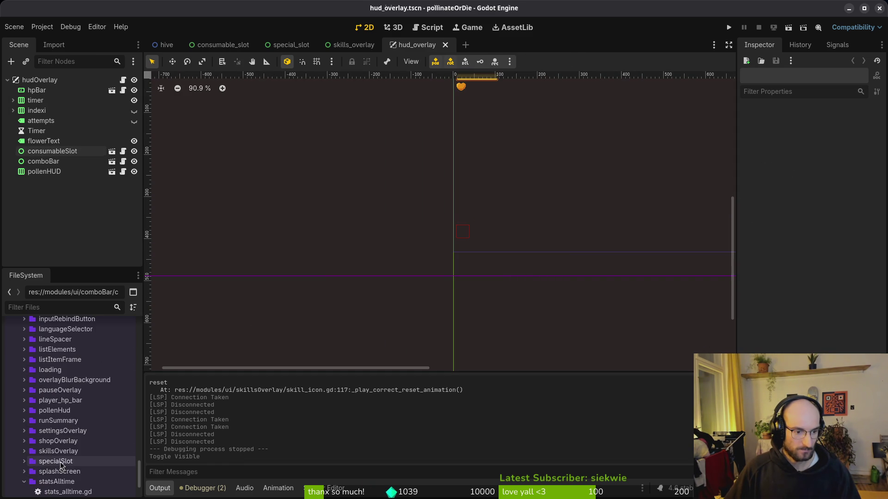
{"action": "left_click", "coordinate": [24, 462]}
{"action": "left_click", "coordinate": [65, 482]}
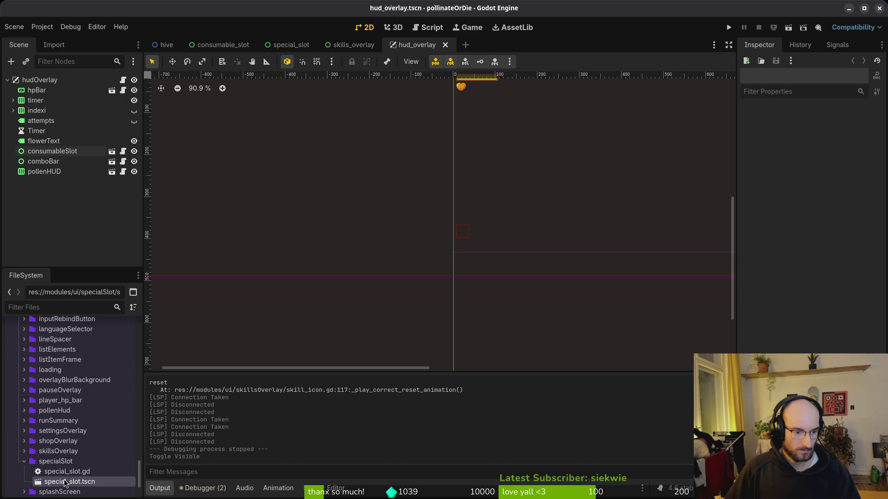
Instance special_slot.tscn into hud_overlay and set its Anchors Preset to Bottom Left.
{"action": "mouse_move", "coordinate": [69, 484]}
{"action": "left_mouse_down"}
{"action": "mouse_move", "coordinate": [353, 190]}
{"action": "mouse_move", "coordinate": [466, 237]}
{"action": "mouse_move", "coordinate": [456, 226]}
{"action": "mouse_move", "coordinate": [440, 235]}
{"action": "mouse_move", "coordinate": [433, 222]}
{"action": "left_mouse_up"}
{"action": "scroll", "coordinate": [462, 238], "scroll_direction": "up", "scroll_amount": 6}
{"action": "scroll", "coordinate": [456, 228], "scroll_direction": "up", "scroll_amount": 1}
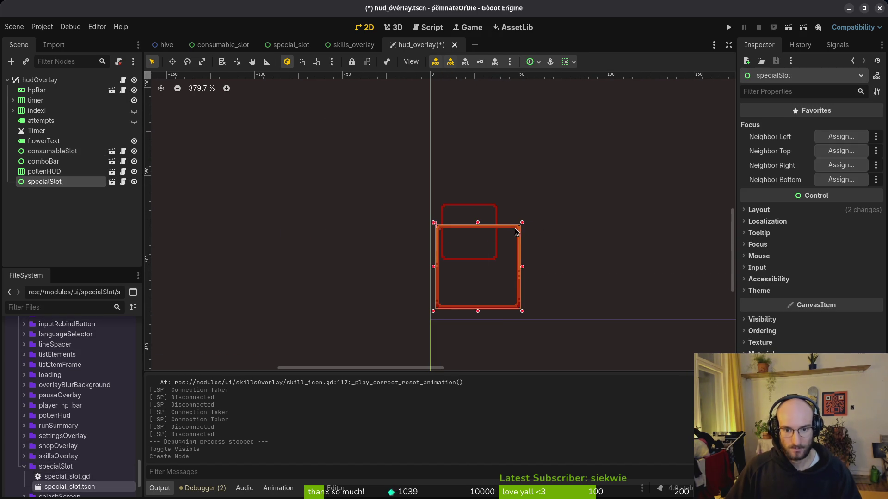
{"action": "left_click", "coordinate": [777, 210]}
{"action": "left_click", "coordinate": [842, 325]}
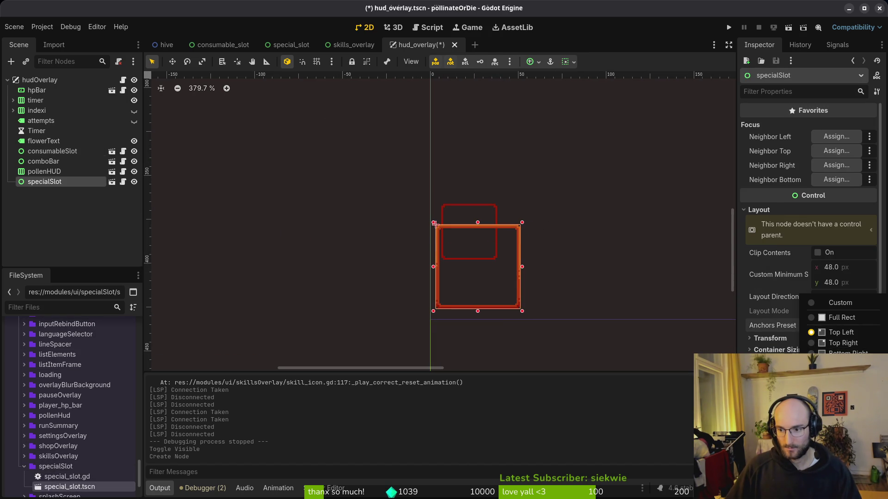
{"action": "left_click", "coordinate": [833, 365]}
{"action": "scroll", "coordinate": [531, 306], "scroll_direction": "up", "scroll_amount": 8}
Nudge the special slot up and right to (4, 380) and save the scene.
{"action": "key", "text": "Up"}
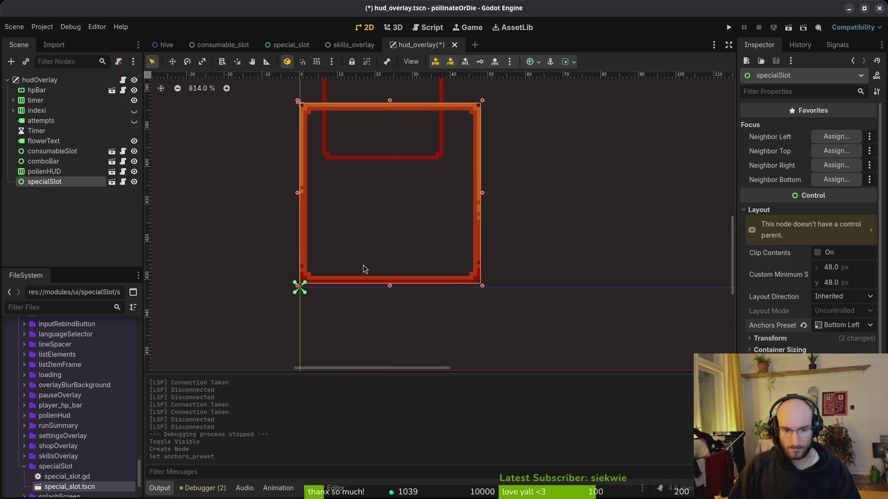
{"action": "key", "text": "Right"}
{"action": "key", "text": "Up"}
{"action": "key", "text": "Right"}
{"action": "key", "text": "Up"}
{"action": "key", "text": "Right"}
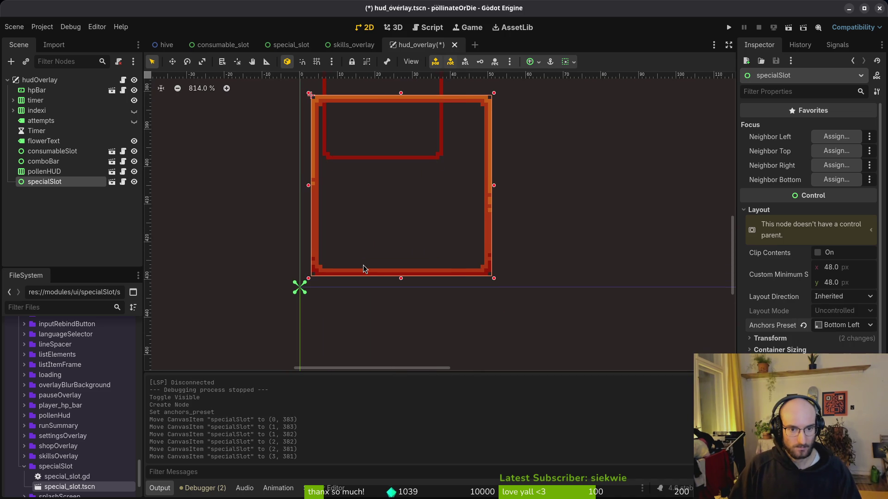
{"action": "key", "text": "Up"}
{"action": "key", "text": "Right"}
{"action": "scroll", "coordinate": [437, 217], "scroll_direction": "down", "scroll_amount": 3}
{"action": "left_click", "coordinate": [464, 191]}
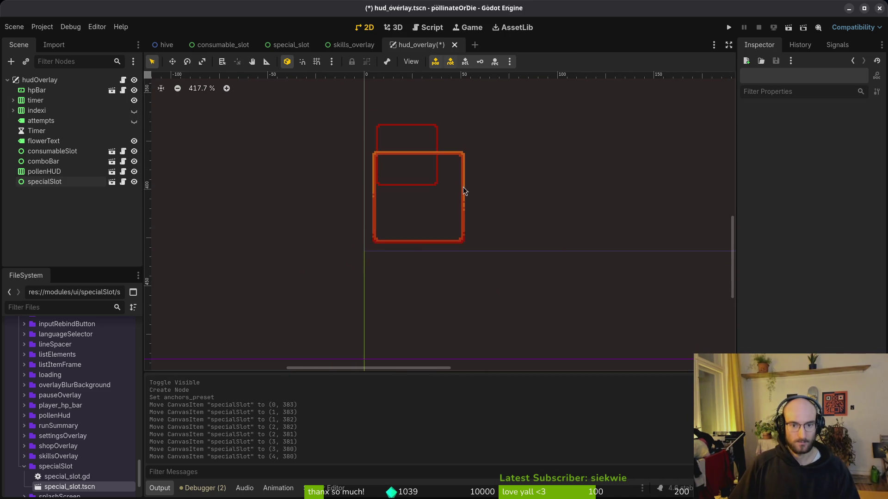
{"action": "key", "text": "ctrl+s"}
Move consumableSlot up to (4, 343), save, and run the game to check the HUD.
{"action": "left_click", "coordinate": [426, 139]}
{"action": "scroll", "coordinate": [426, 148], "scroll_direction": "up", "scroll_amount": 9}
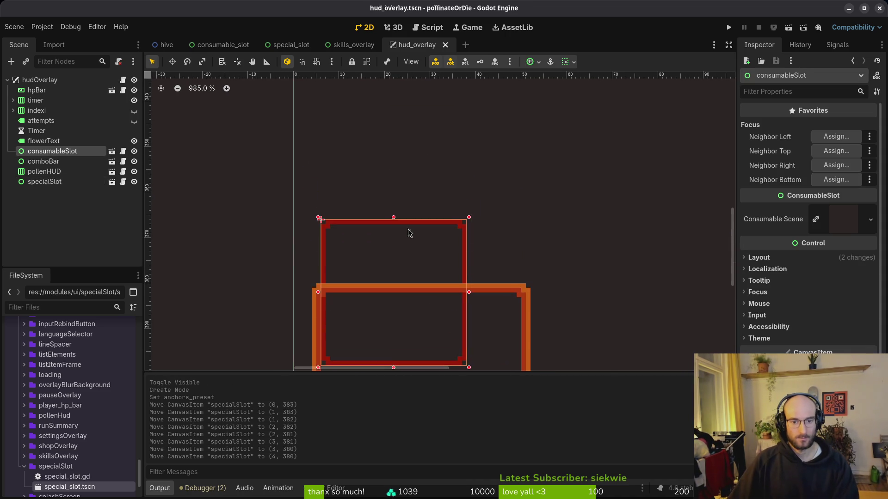
{"action": "mouse_move", "coordinate": [408, 233]}
{"action": "left_mouse_down"}
{"action": "mouse_move", "coordinate": [387, 164]}
{"action": "mouse_move", "coordinate": [377, 207]}
{"action": "left_mouse_up"}
{"action": "key", "text": "Escape"}
{"action": "scroll", "coordinate": [382, 224], "scroll_direction": "down", "scroll_amount": 5}
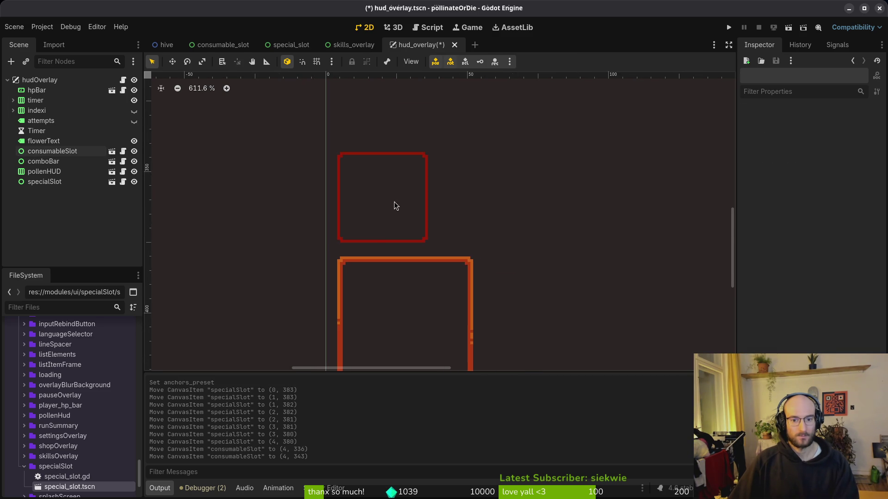
{"action": "scroll", "coordinate": [419, 231], "scroll_direction": "down", "scroll_amount": 12}
{"action": "key", "text": "ctrl+s"}
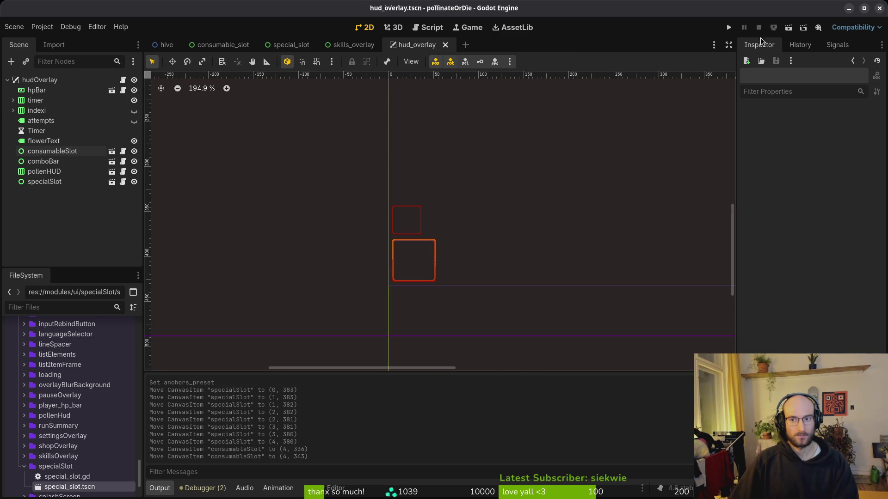
{"action": "left_click", "coordinate": [730, 29]}
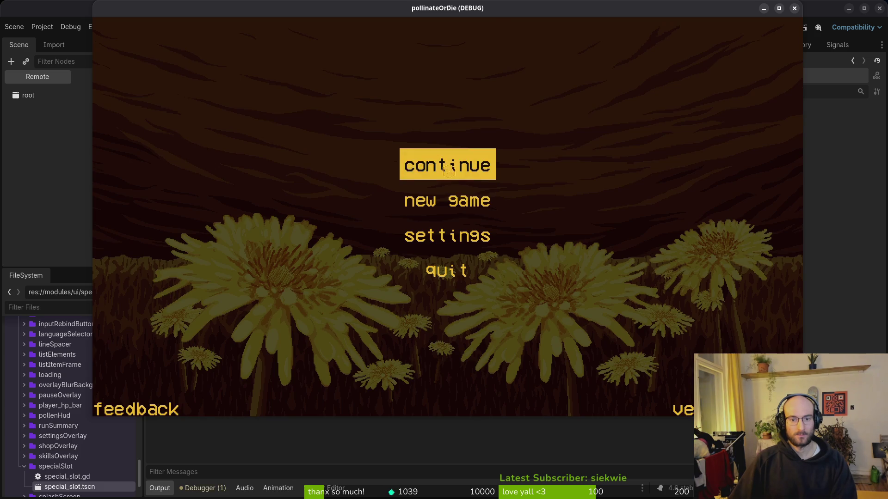
{"action": "left_click", "coordinate": [449, 171]}
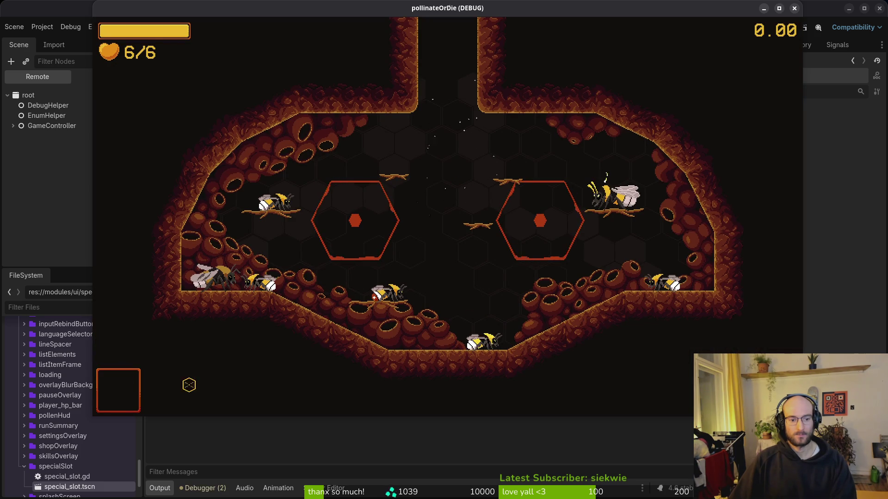
Close the running game and quick-load the ability_poison texture onto consumable_slot's Sprite2D.
{"action": "left_click", "coordinate": [794, 9]}
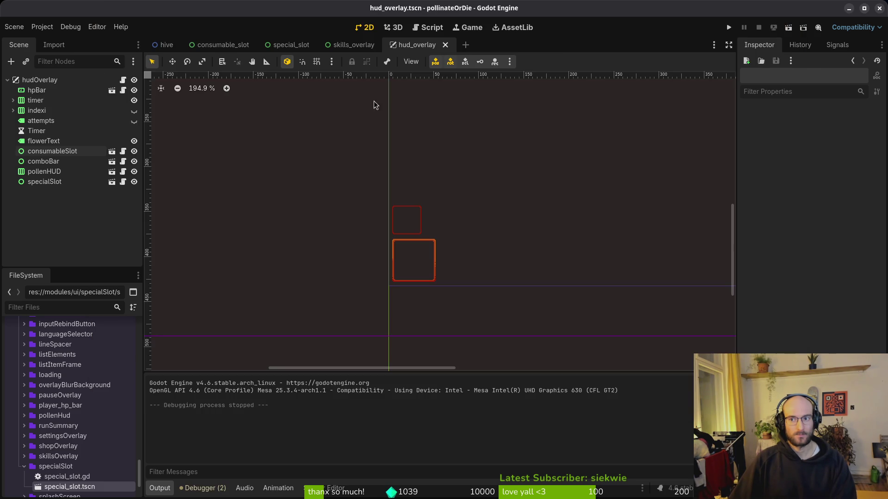
{"action": "left_click", "coordinate": [222, 45]}
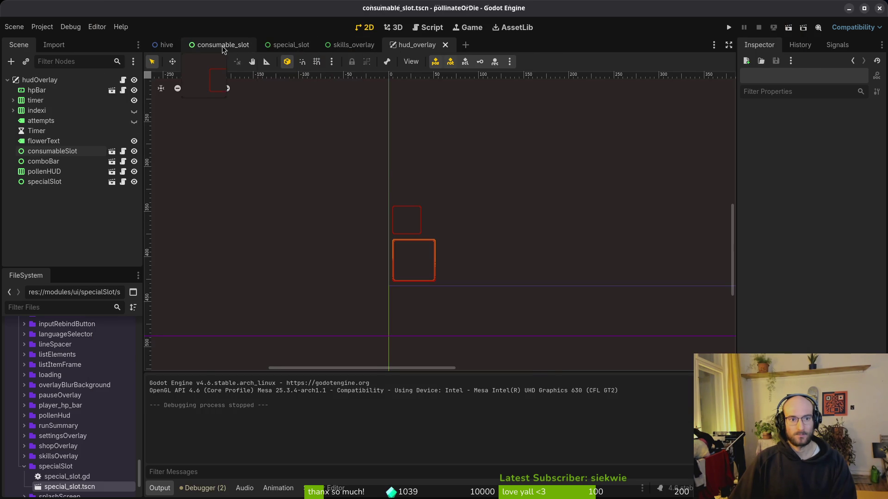
{"action": "left_click", "coordinate": [34, 100]}
{"action": "left_click", "coordinate": [877, 126]}
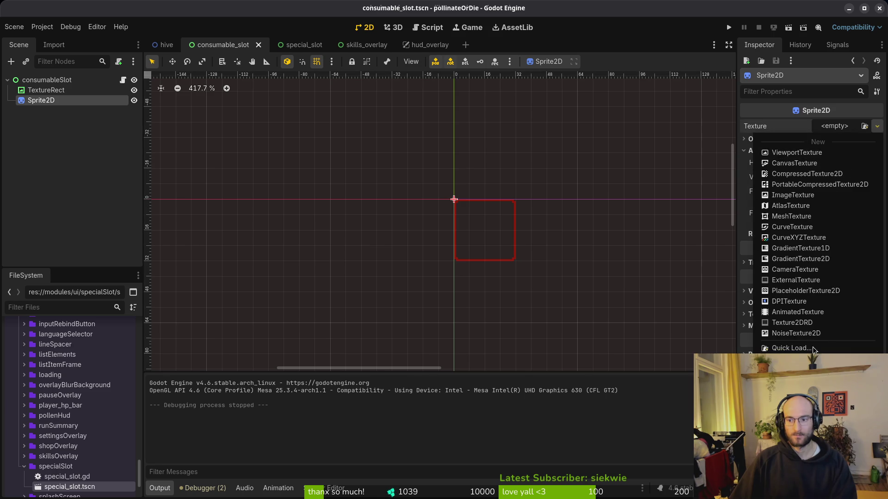
{"action": "left_click", "coordinate": [804, 350]}
{"action": "type", "text": "poi"}
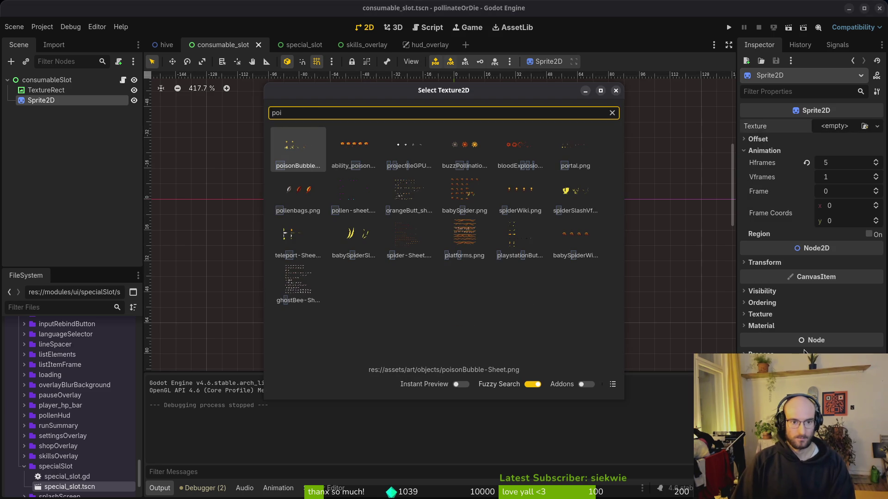
{"action": "key", "text": "Right"}
{"action": "key", "text": "Return"}
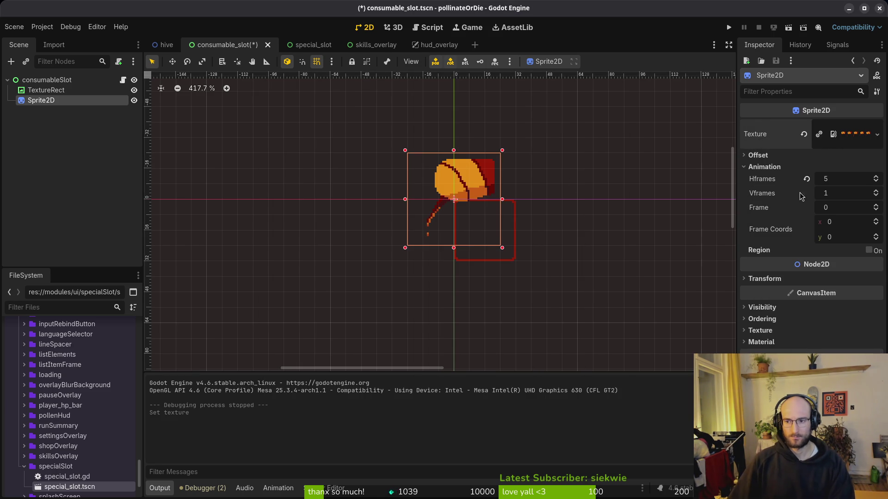
Undo the stray sprite move and texture change in consumable_slot, then return to special_slot.
{"action": "scroll", "coordinate": [467, 181], "scroll_direction": "up", "scroll_amount": 2}
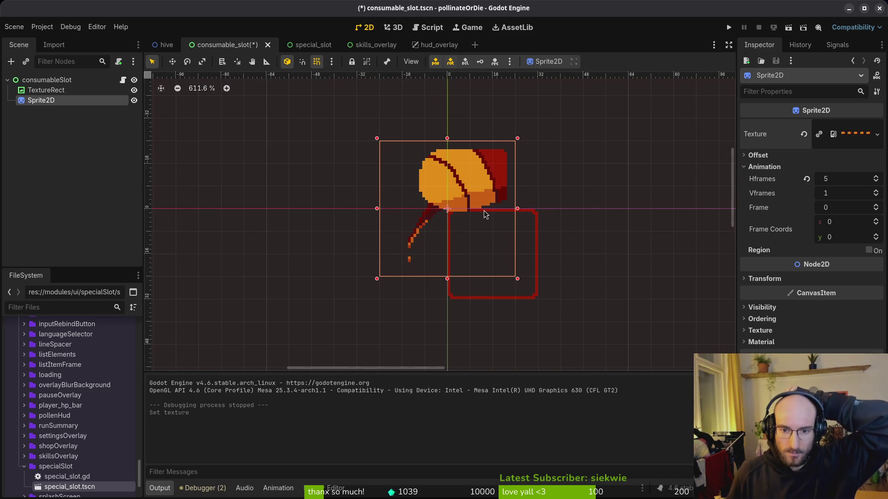
{"action": "mouse_move", "coordinate": [483, 210]}
{"action": "left_mouse_down"}
{"action": "mouse_move", "coordinate": [497, 264]}
{"action": "mouse_move", "coordinate": [407, 222]}
{"action": "left_mouse_up"}
{"action": "key", "text": "ctrl+z"}
{"action": "left_click", "coordinate": [306, 45]}
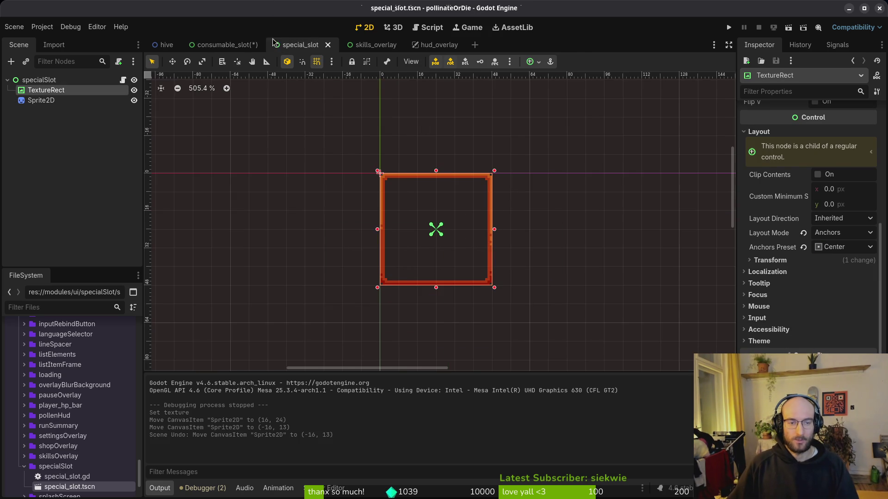
{"action": "left_click", "coordinate": [223, 44]}
{"action": "key", "text": "ctrl+z"}
{"action": "key", "text": "ctrl+z"}
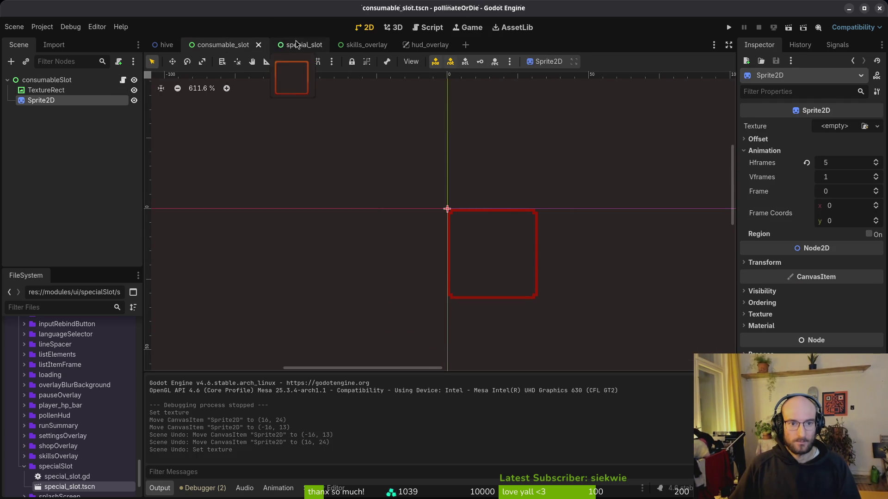
{"action": "left_click", "coordinate": [292, 45]}
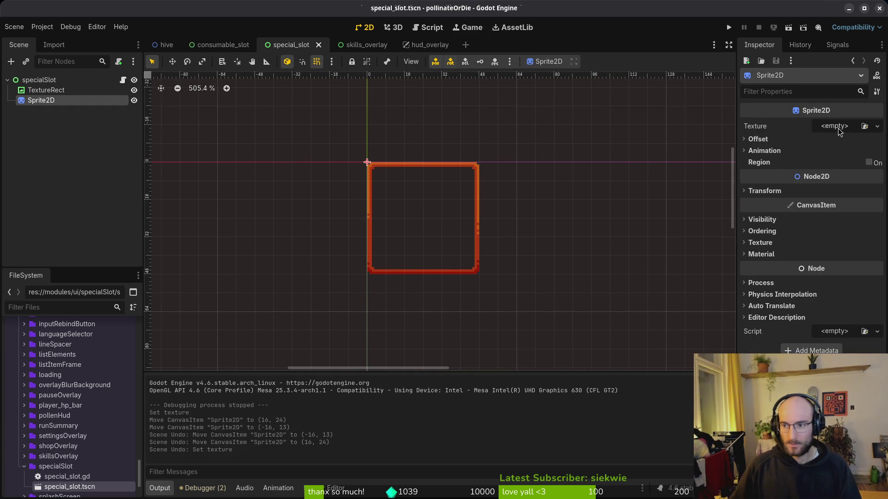
Quick-load the pollen-bag strip into the Sprite2D texture, set Hframes to 5, and save.
{"action": "left_click", "coordinate": [840, 132]}
{"action": "left_click", "coordinate": [814, 349]}
{"action": "double_click", "coordinate": [341, 174]}
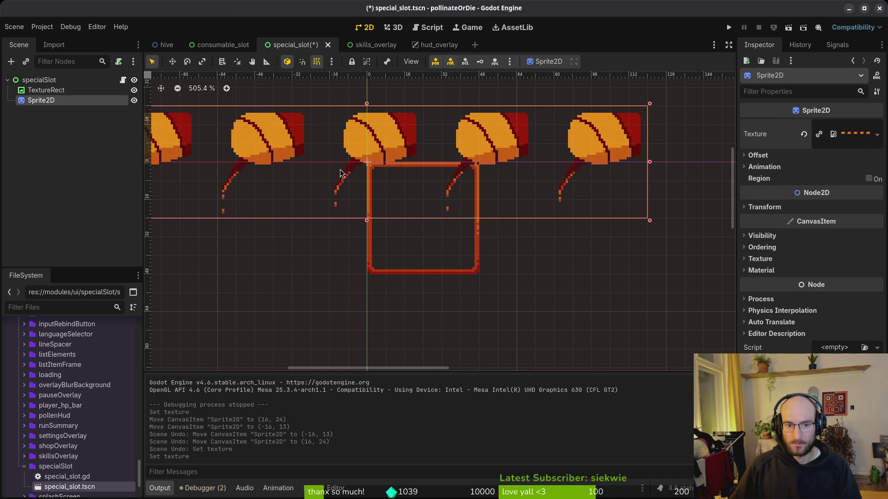
{"action": "left_click", "coordinate": [764, 167]}
{"action": "left_click", "coordinate": [827, 178]}
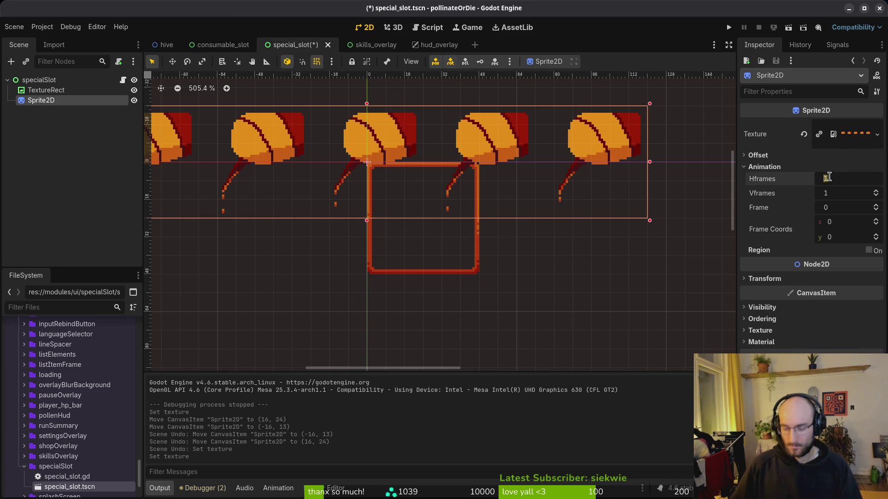
{"action": "key", "text": "Return"}
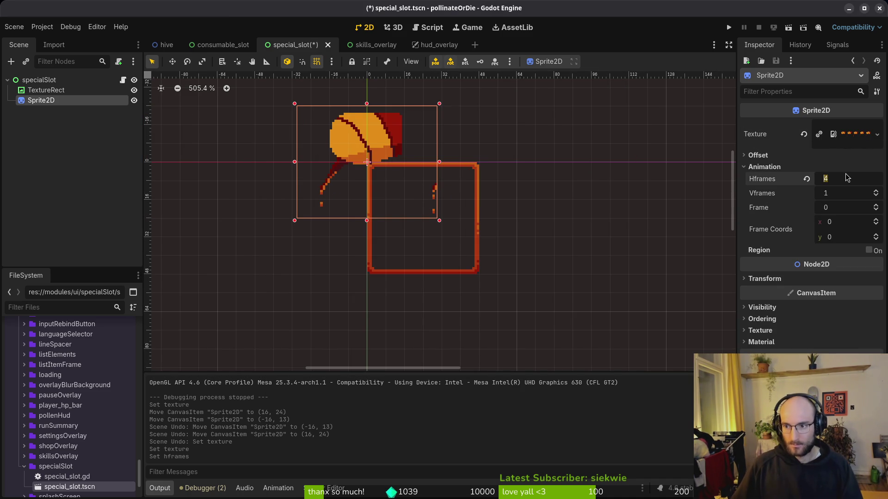
{"action": "type", "text": "5"}
{"action": "key", "text": "Return"}
{"action": "key", "text": "ctrl+s"}
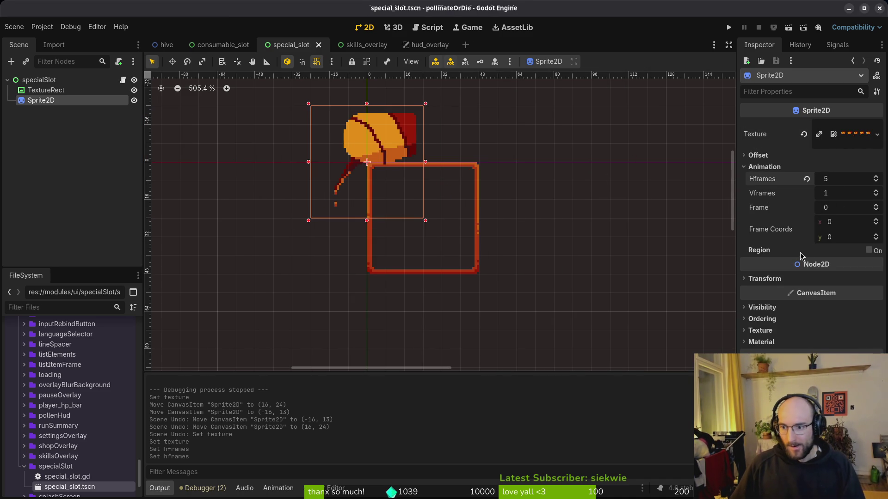
Uncheck Offset > Centered so the first pollen-bag icon sits inside the slot frame.
{"action": "left_click", "coordinate": [764, 166]}
{"action": "left_click", "coordinate": [757, 155]}
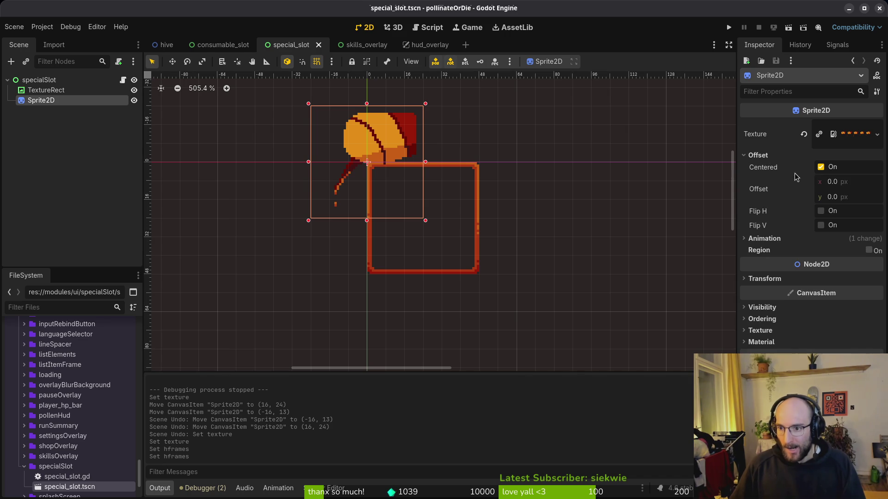
{"action": "left_click", "coordinate": [821, 167]}
{"action": "left_click", "coordinate": [405, 248]}
{"action": "scroll", "coordinate": [416, 243], "scroll_direction": "down", "scroll_amount": 3}
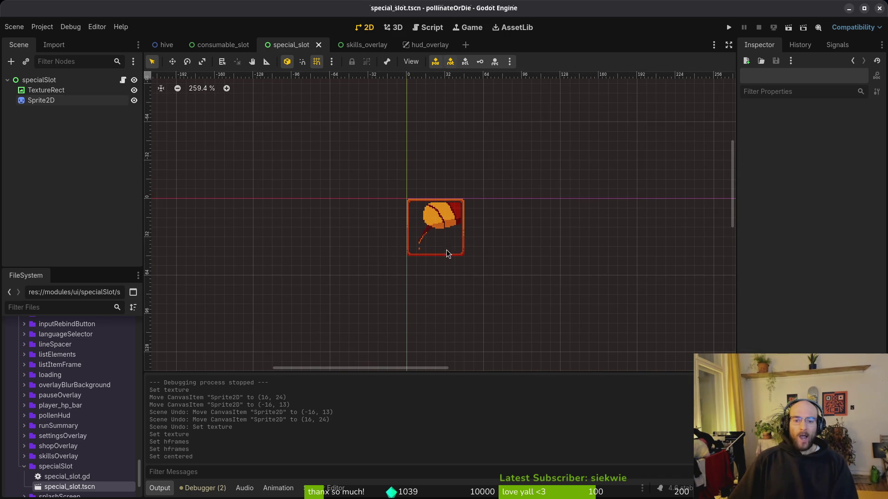
{"action": "left_click", "coordinate": [729, 27]}
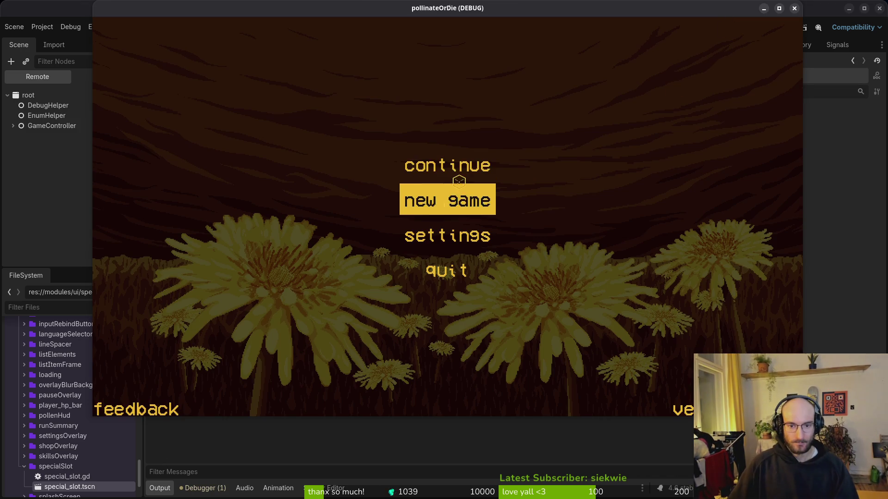
{"action": "left_click", "coordinate": [455, 168]}
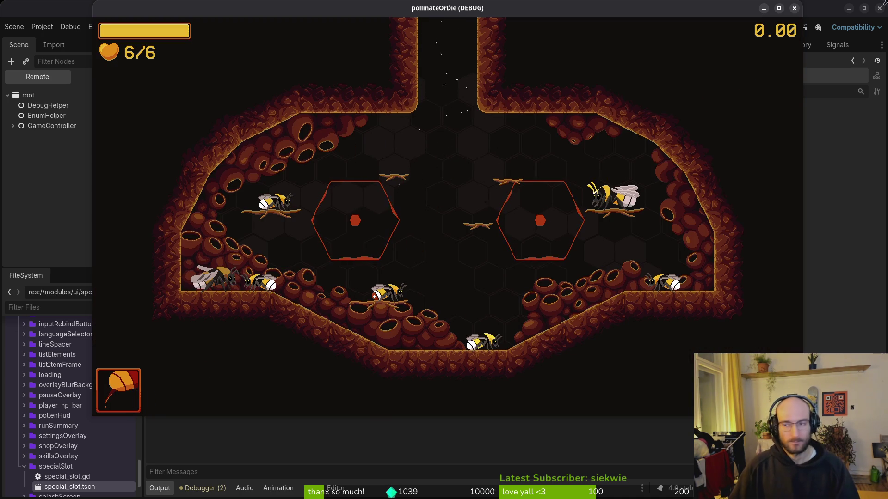
{"action": "left_click", "coordinate": [794, 8]}
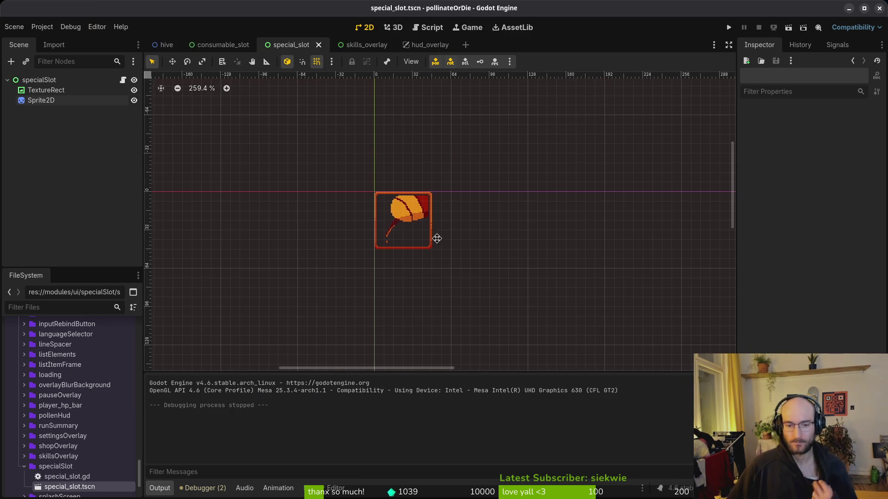
Add an AnimationPlayer as a child of the Sprite2D and save the scene.
{"action": "scroll", "coordinate": [435, 238], "scroll_direction": "up", "scroll_amount": 2}
{"action": "key", "text": "ctrl+a"}
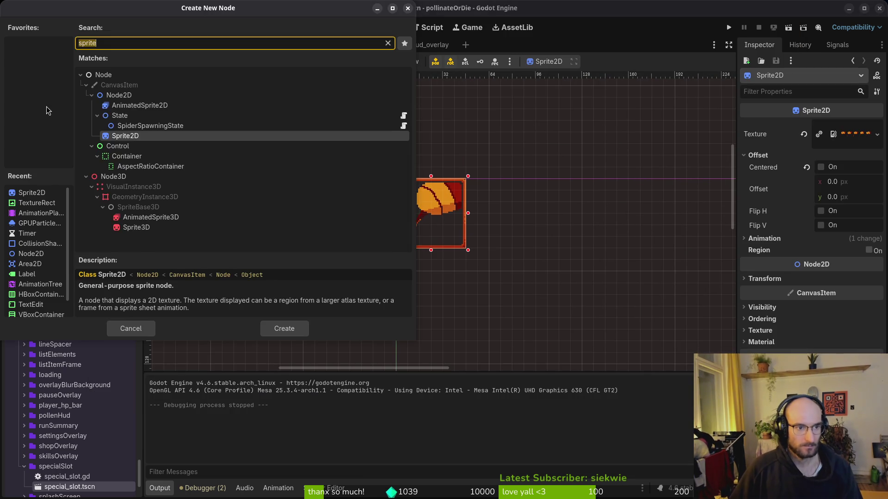
{"action": "type", "text": "aani"}
{"action": "key", "text": "BackSpace"}
{"action": "key", "text": "BackSpace"}
{"action": "key", "text": "BackSpace"}
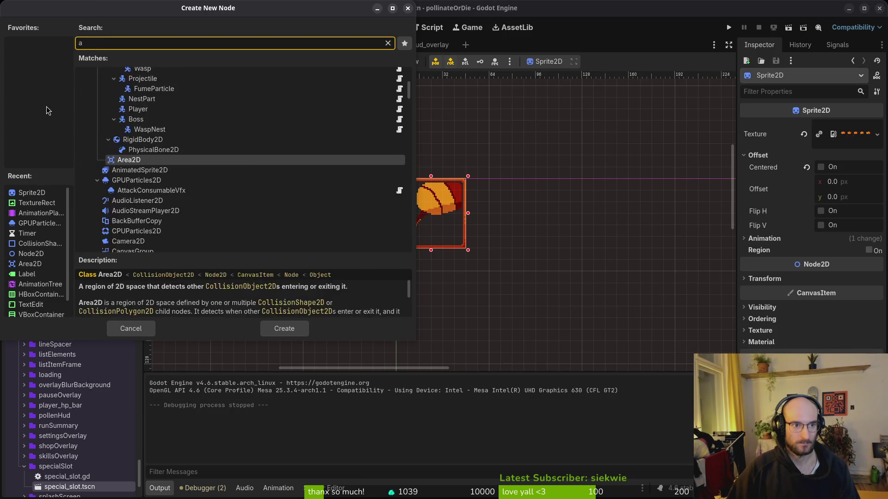
{"action": "type", "text": "nimationpl"}
{"action": "key", "text": "Return"}
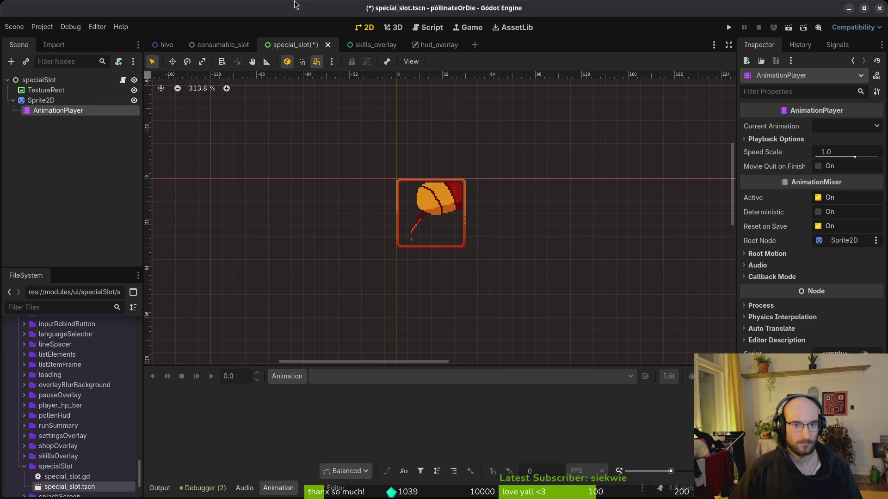
{"action": "key", "text": "ctrl+s"}
Create a new animation named 'special' in the AnimationPlayer.
{"action": "left_click", "coordinate": [71, 103]}
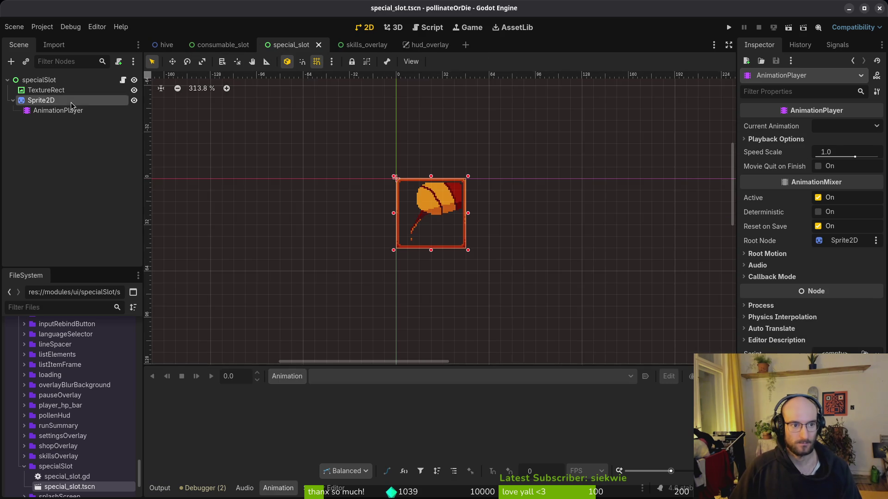
{"action": "left_click", "coordinate": [55, 110]}
{"action": "left_click", "coordinate": [288, 376]}
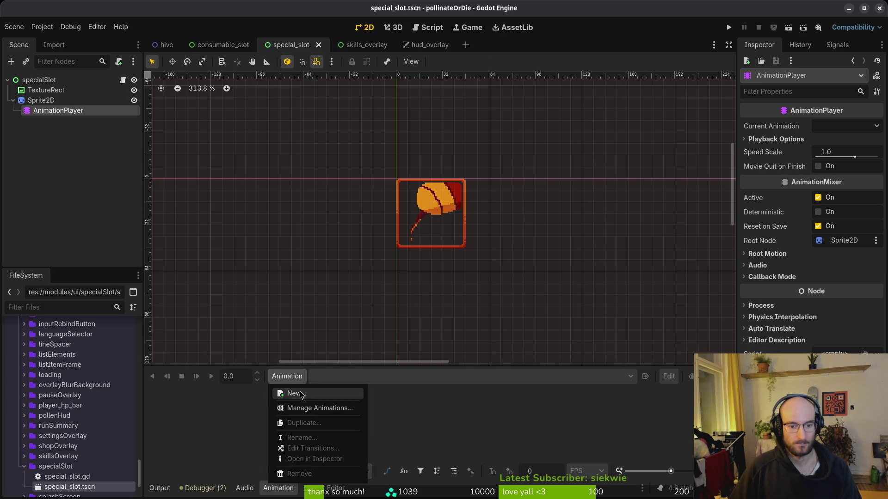
{"action": "left_click", "coordinate": [295, 393]}
{"action": "type", "text": "specia"}
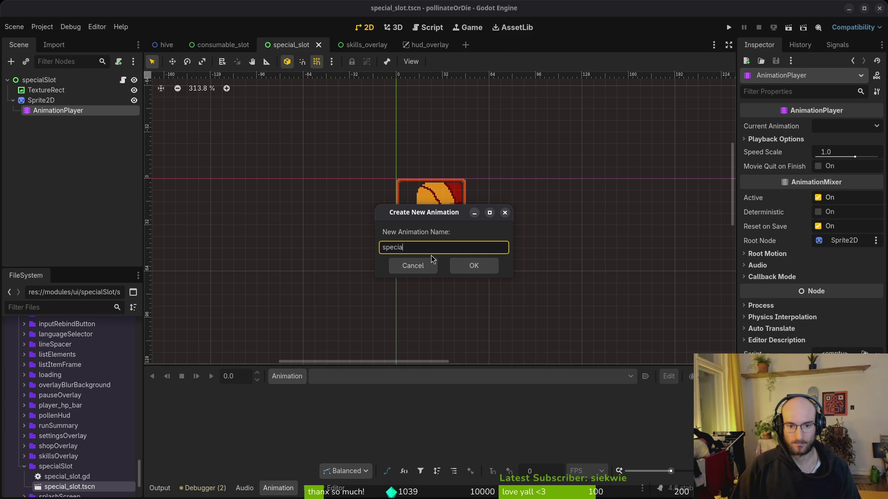
{"action": "type", "text": "l"}
{"action": "key", "text": "Return"}
Set the timeline snap to 12 FPS, enable Autoplay on Load for 'special', and save.
{"action": "left_click", "coordinate": [548, 475]}
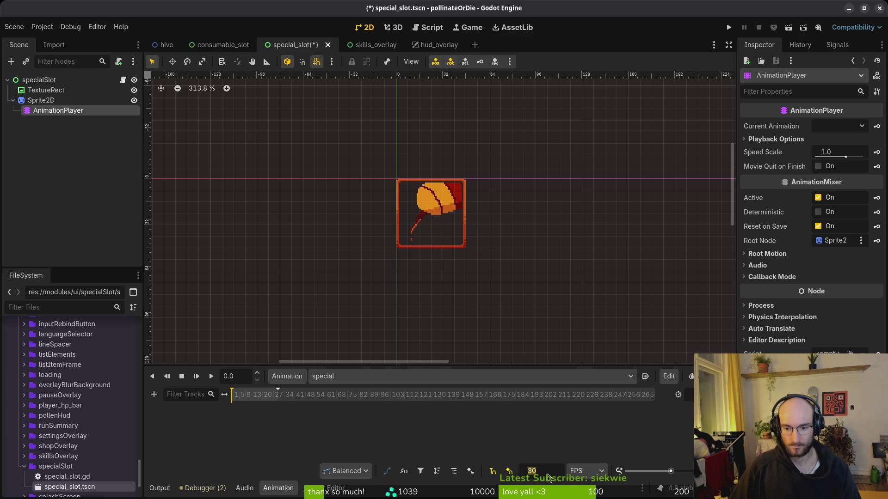
{"action": "type", "text": "2"}
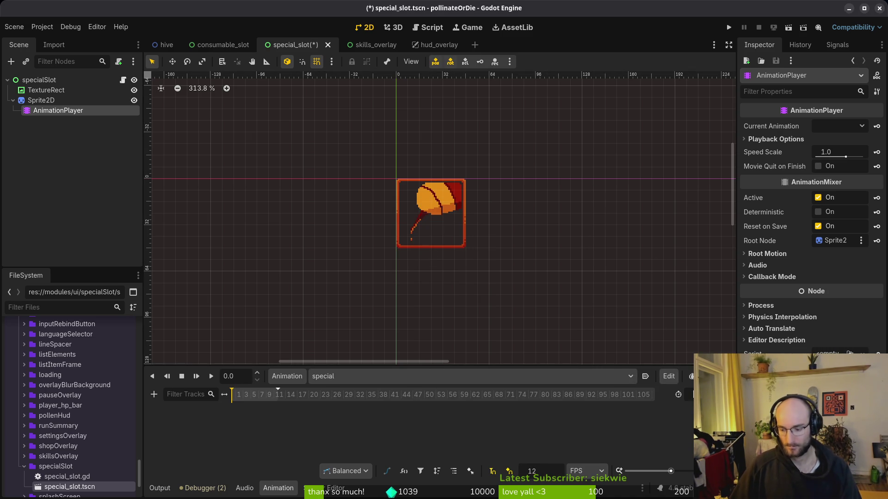
{"action": "left_click", "coordinate": [645, 376]}
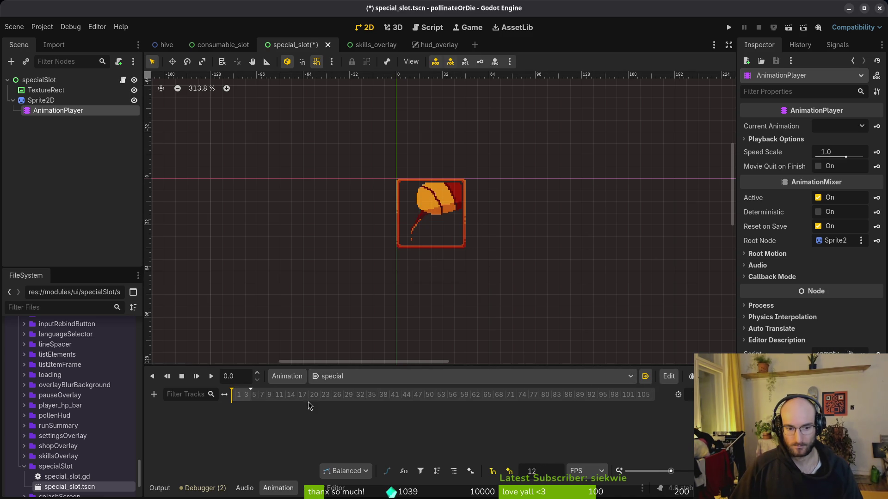
{"action": "scroll", "coordinate": [309, 405], "scroll_direction": "up", "scroll_amount": 5}
{"action": "key", "text": "ctrl+s"}
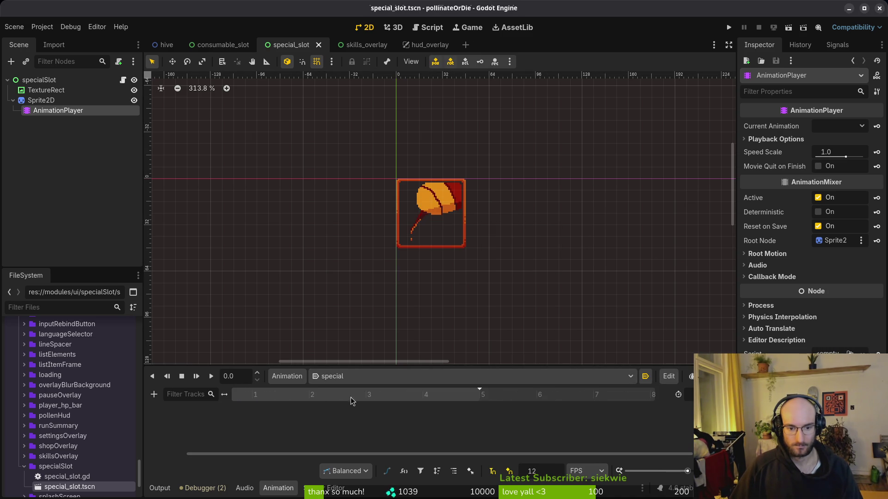
{"action": "left_click", "coordinate": [34, 100]}
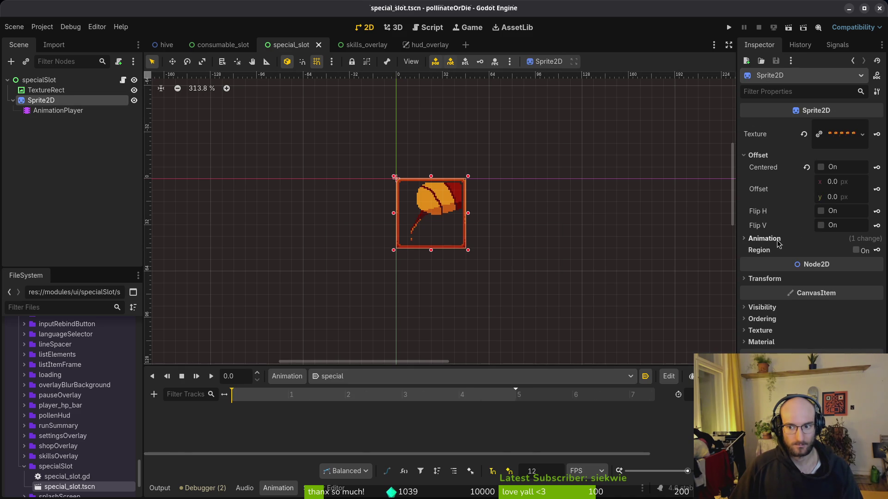
{"action": "left_click", "coordinate": [54, 111]}
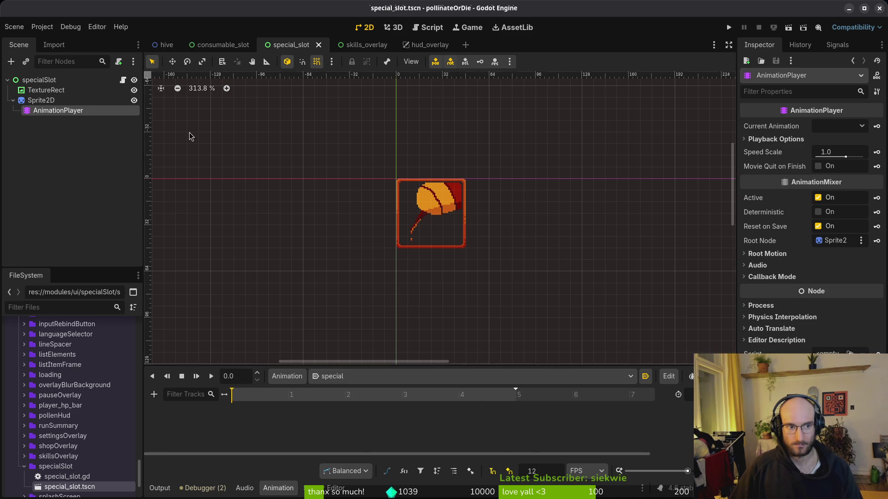
Create a Frame track for the Sprite2D and key frames 0 through 4 in 'special'.
{"action": "left_click", "coordinate": [44, 101]}
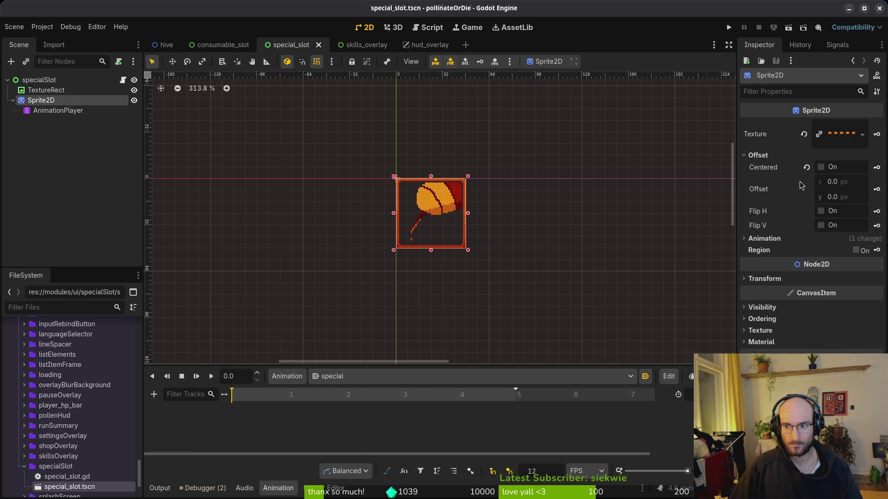
{"action": "left_click", "coordinate": [766, 238]}
{"action": "left_click", "coordinate": [870, 279]}
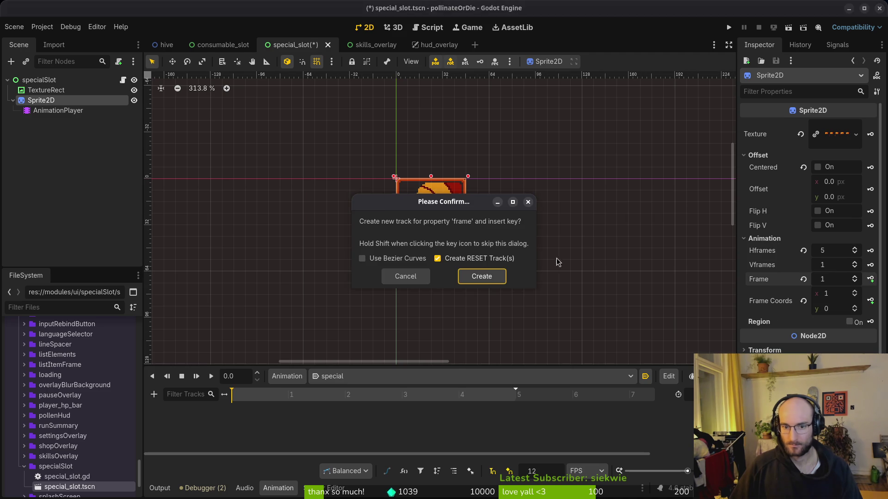
{"action": "left_click", "coordinate": [483, 277]}
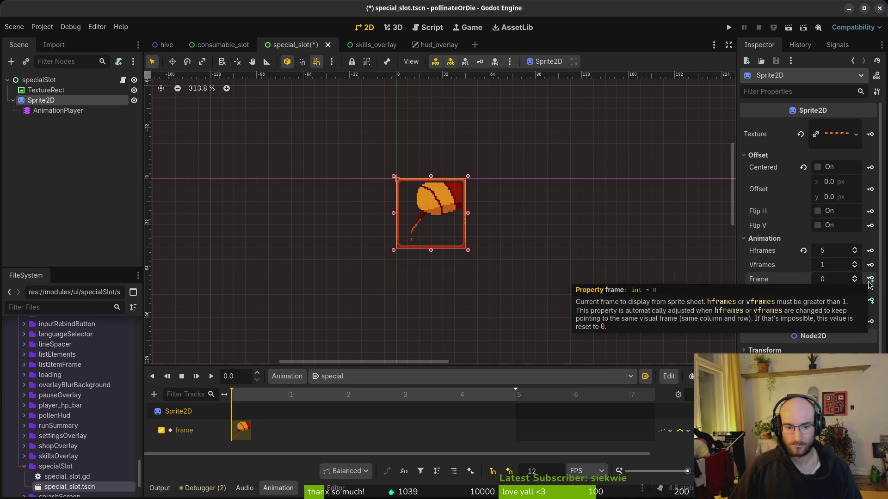
{"action": "left_click", "coordinate": [291, 400]}
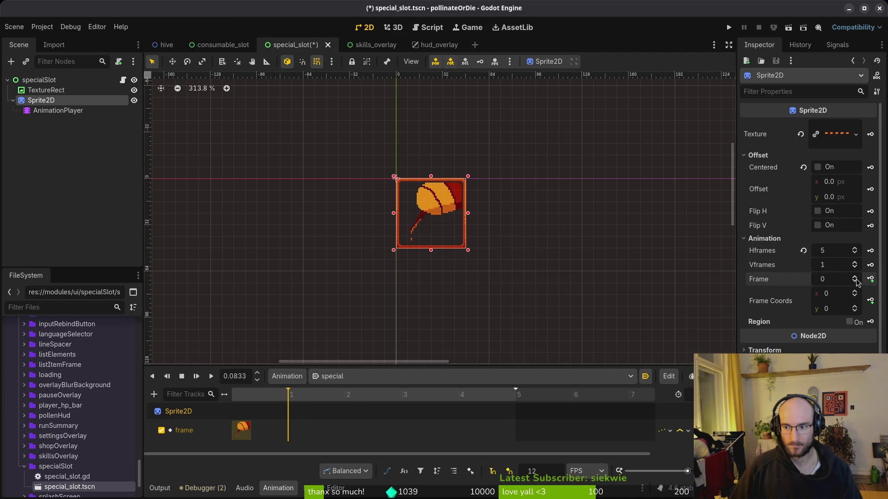
{"action": "left_click", "coordinate": [871, 280]}
{"action": "left_click", "coordinate": [870, 279]}
{"action": "left_click", "coordinate": [870, 279]}
{"action": "left_click", "coordinate": [870, 280]}
Save the special_slot scene and run the project to test the animation.
{"action": "key", "text": "ctrl+s"}
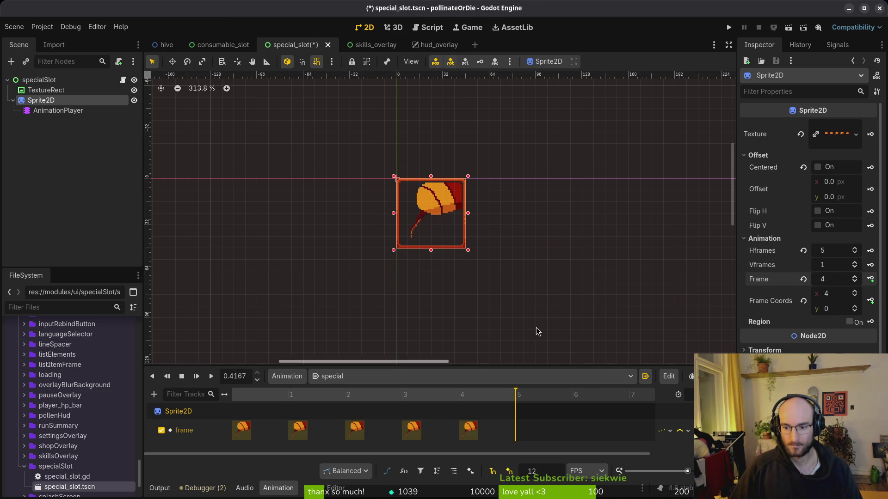
{"action": "left_click", "coordinate": [38, 178]}
{"action": "left_click", "coordinate": [729, 28]}
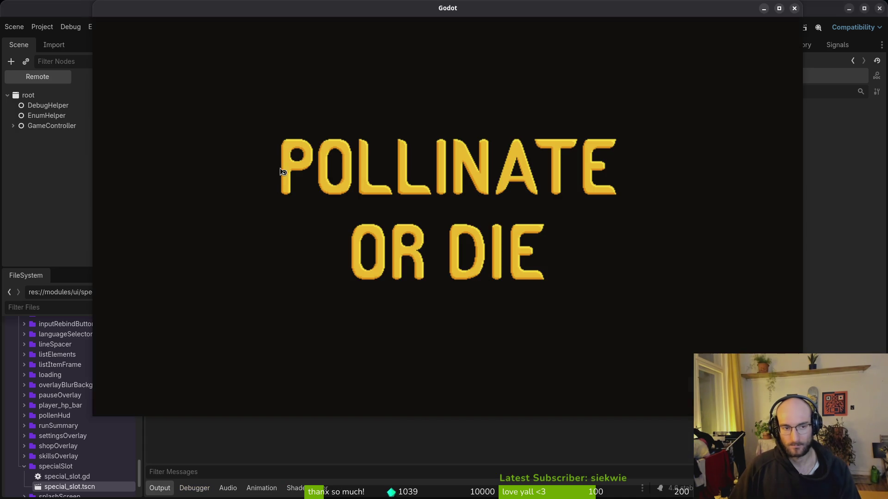
Start play from the game's main menu, then switch back to the Godot editor.
{"action": "key", "text": "Return"}
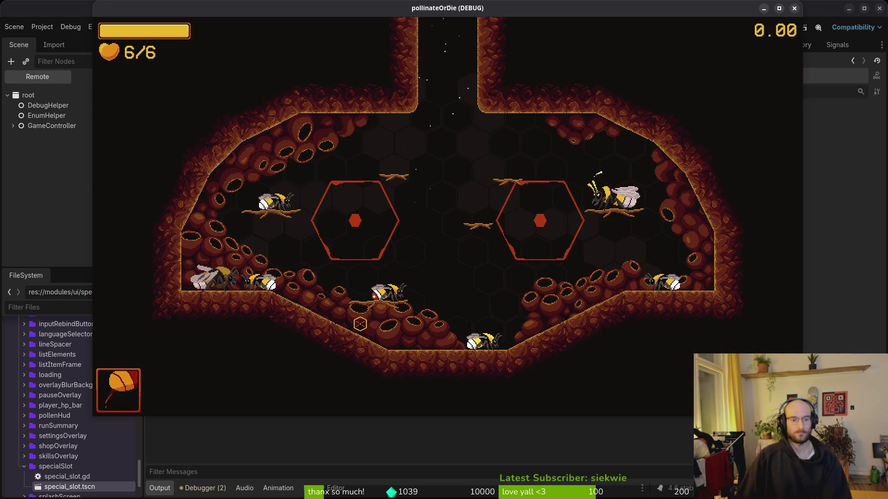
{"action": "key", "text": "alt+Tab"}
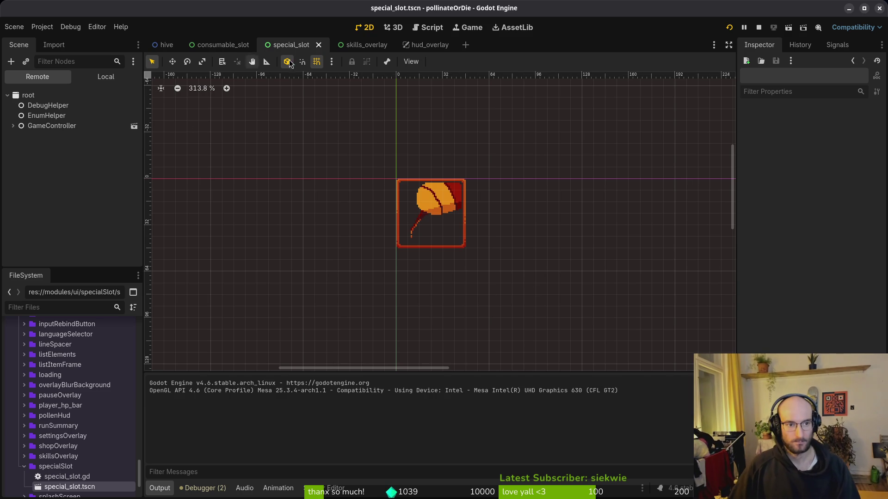
Select special_slot's AnimationPlayer and set the animation snap to 6 FPS.
{"action": "left_click", "coordinate": [227, 44]}
{"action": "left_click", "coordinate": [288, 44]}
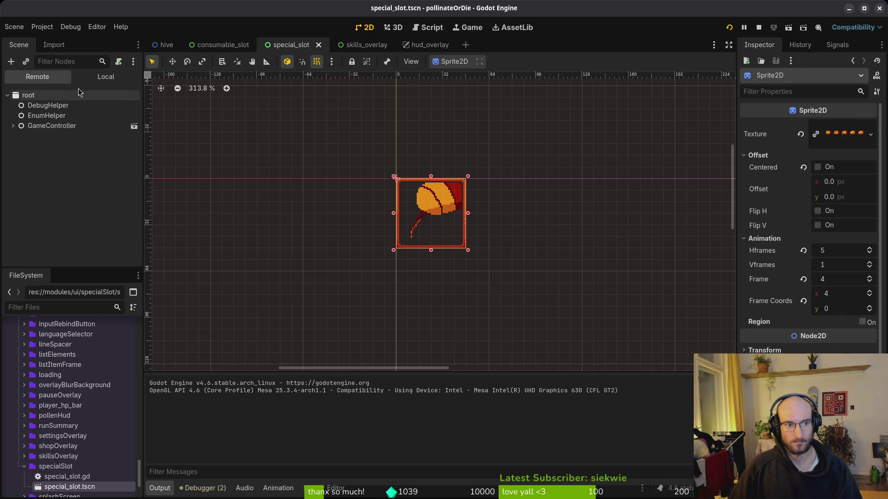
{"action": "left_click", "coordinate": [106, 77]}
{"action": "left_click", "coordinate": [50, 125]}
{"action": "left_click", "coordinate": [546, 471]}
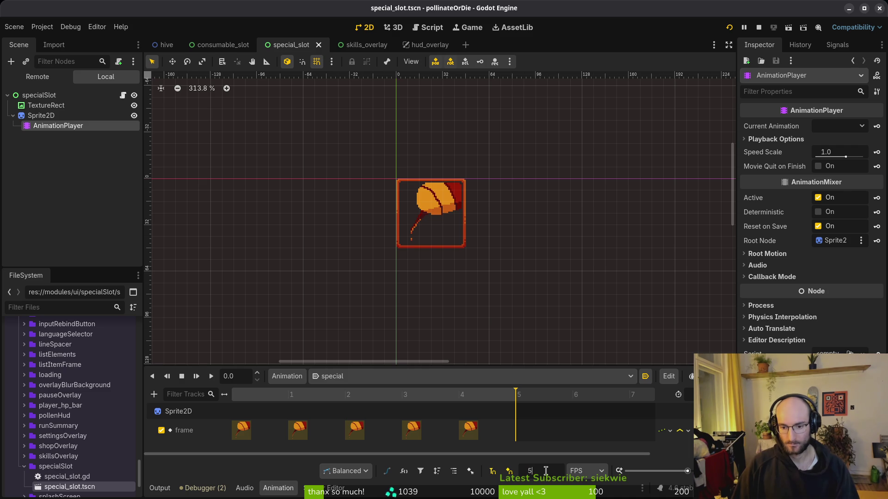
{"action": "type", "text": "6"}
{"action": "key", "text": "Return"}
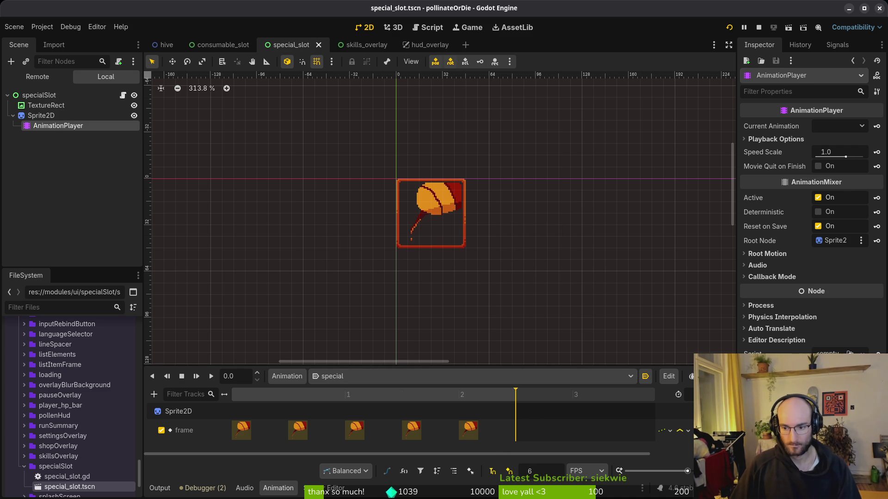
Drag the five frame keys into even spacing, save, and relaunch the game.
{"action": "scroll", "coordinate": [508, 431], "scroll_direction": "down", "scroll_amount": 2}
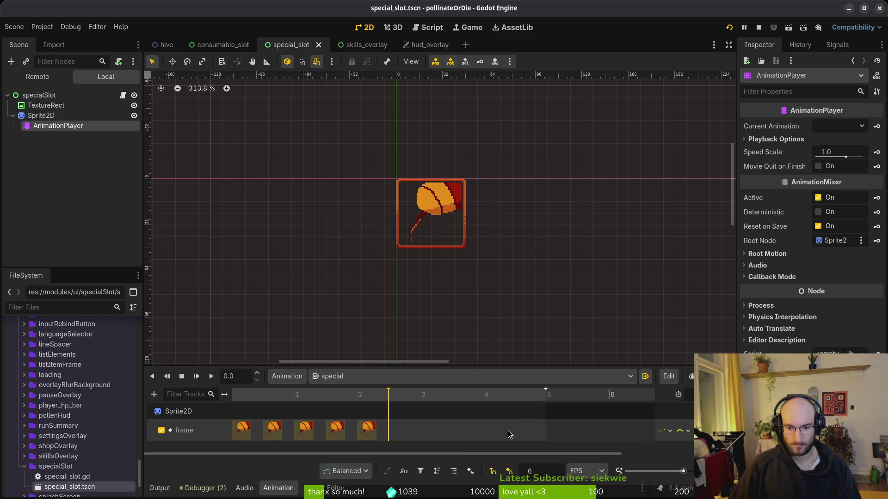
{"action": "left_click_drag", "start_coordinate": [366, 438], "coordinate": [476, 433]}
{"action": "left_click_drag", "start_coordinate": [327, 439], "coordinate": [403, 429]}
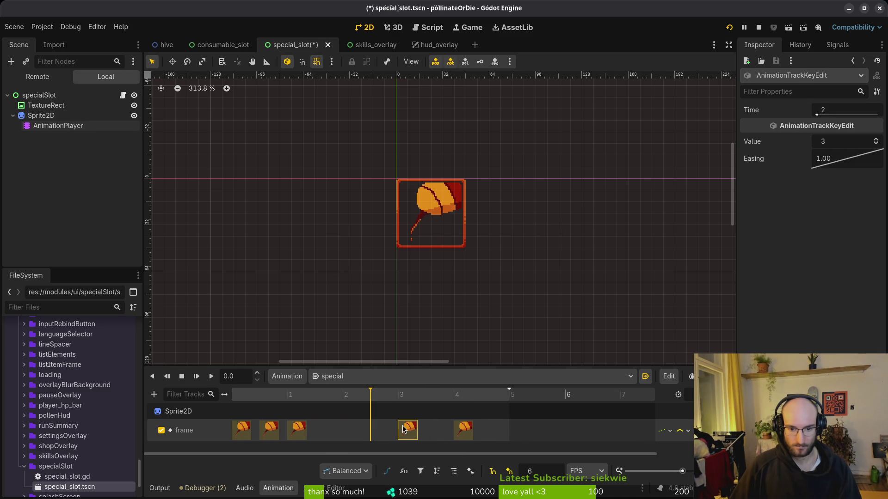
{"action": "left_click_drag", "start_coordinate": [297, 430], "coordinate": [352, 430]}
{"action": "left_click_drag", "start_coordinate": [269, 430], "coordinate": [296, 430]}
{"action": "key", "text": "ctrl+s"}
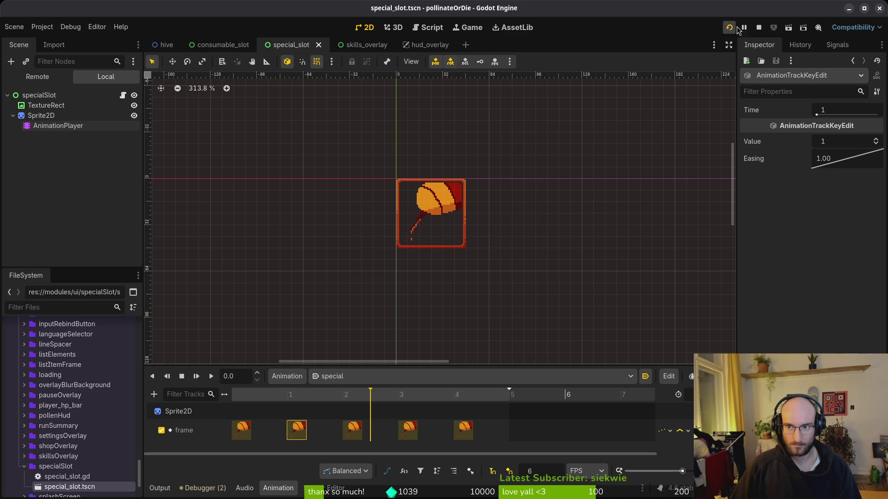
{"action": "left_click", "coordinate": [728, 29]}
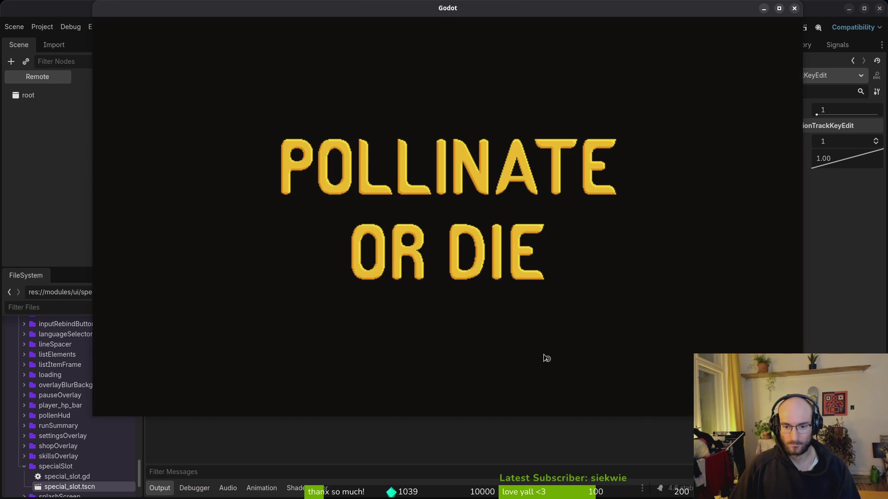
Enter the hive level and buy the Pollen Baskets skill in the skill tree.
{"action": "key", "text": "Return"}
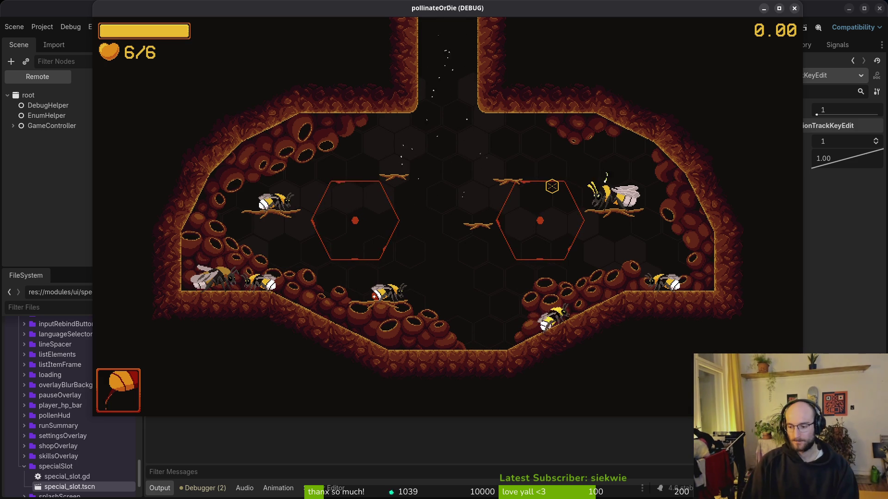
{"action": "key", "text": "Tab"}
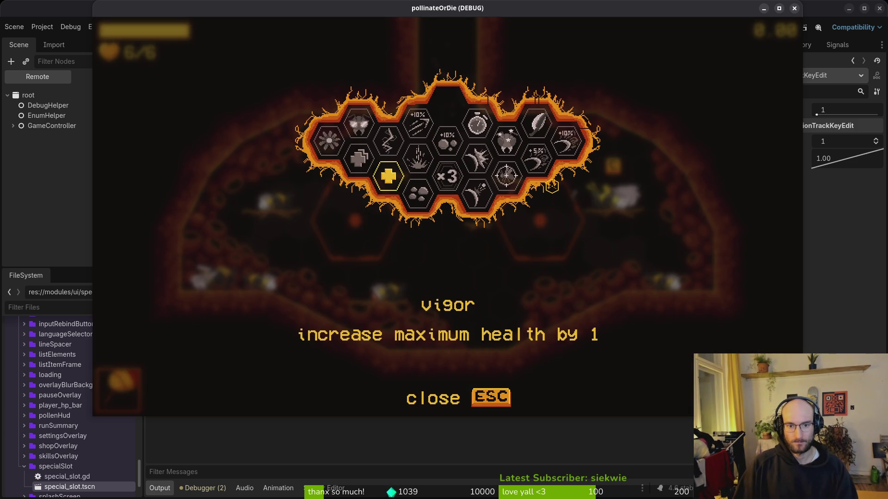
{"action": "key", "text": "Right"}
{"action": "key", "text": "Right"}
{"action": "key", "text": "Right"}
{"action": "key", "text": "space"}
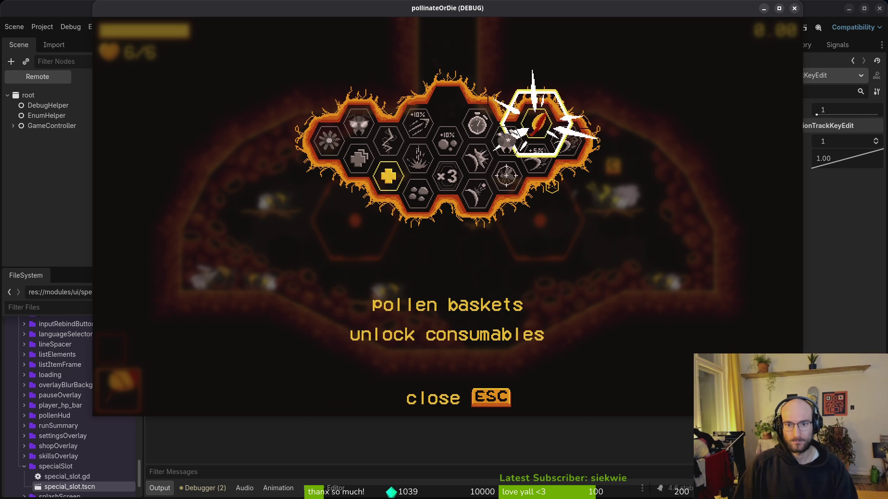
{"action": "key", "text": "Escape"}
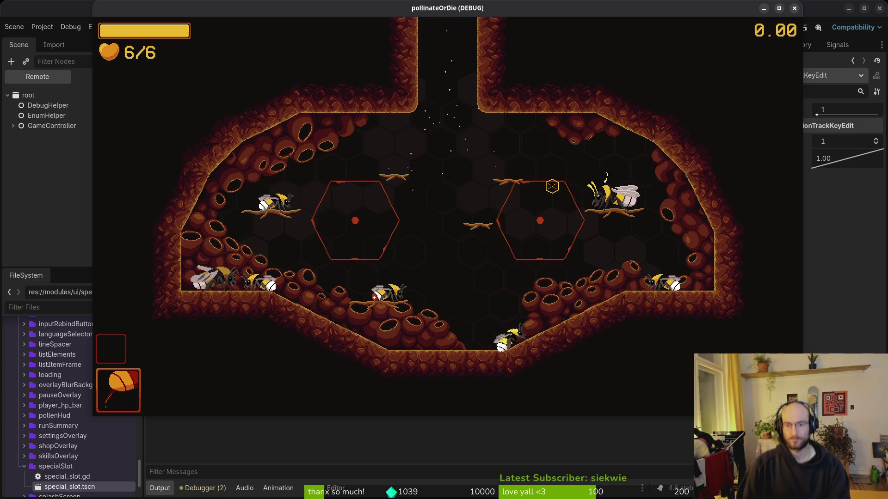
Browse the other skills, close the skill tree, and quit the running game.
{"action": "key", "text": "Tab"}
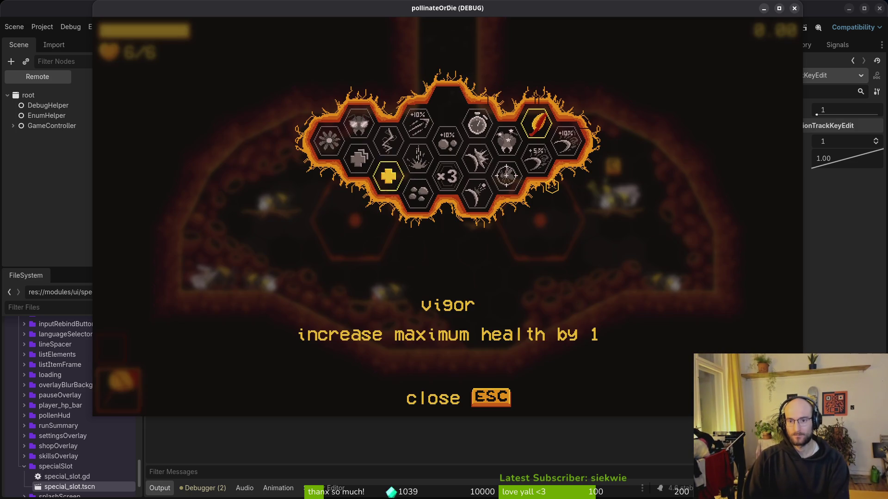
{"action": "key", "text": "Right"}
{"action": "key", "text": "Right"}
{"action": "key", "text": "Right"}
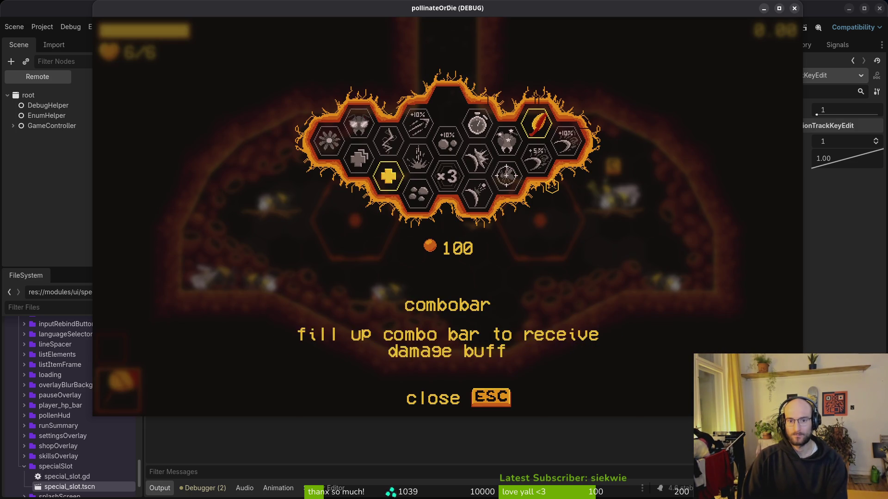
{"action": "key", "text": "Left"}
{"action": "key", "text": "Down"}
{"action": "key", "text": "Escape"}
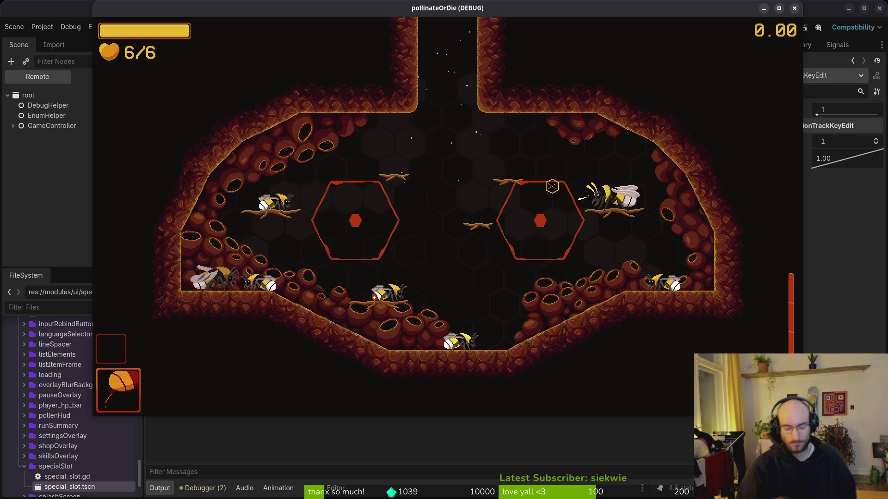
{"action": "key", "text": "F8"}
In hud_overlay, select both the consumable and special slots and nudge them up.
{"action": "key", "text": "ctrl+Tab"}
{"action": "key", "text": "ctrl+Tab"}
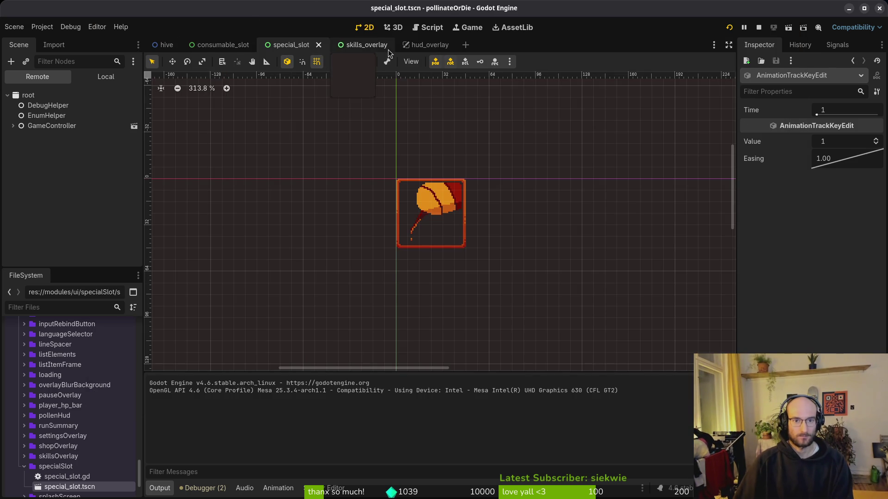
{"action": "left_click", "coordinate": [405, 235]}
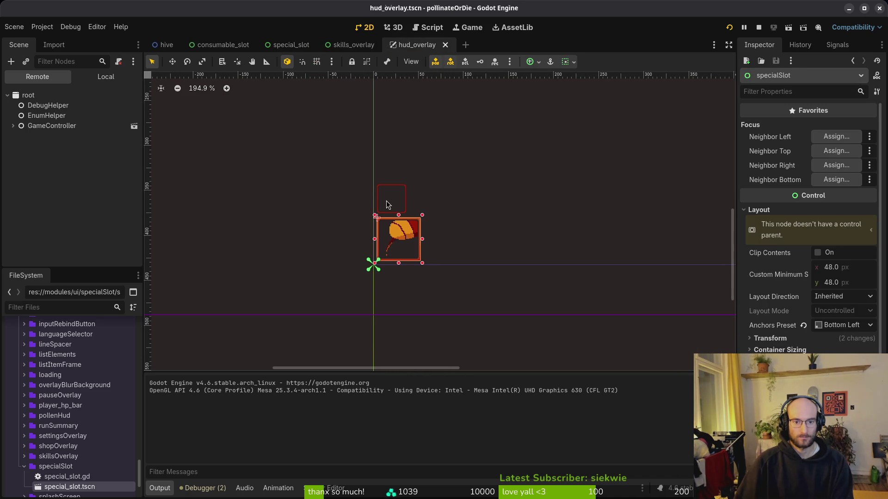
{"action": "left_click", "coordinate": [388, 204]}
{"action": "left_click", "coordinate": [400, 239], "text": "shift"}
{"action": "scroll", "coordinate": [418, 222], "scroll_direction": "up", "scroll_amount": 4}
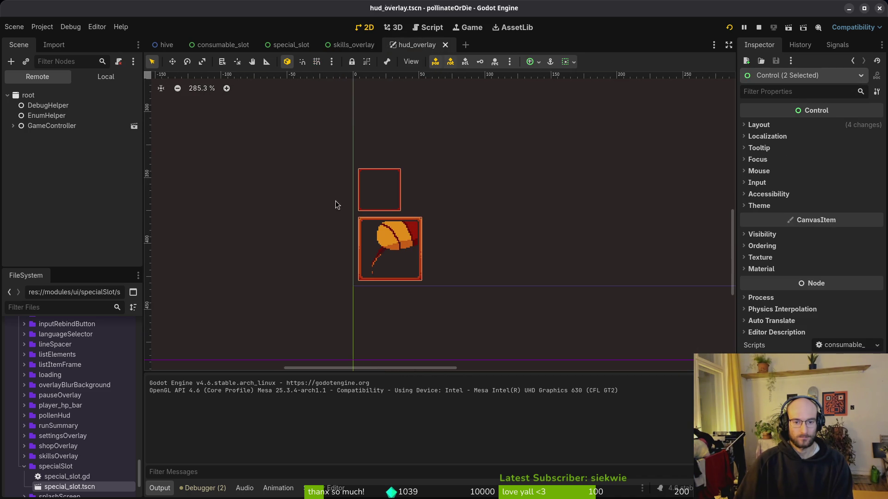
{"action": "left_click", "coordinate": [104, 78]}
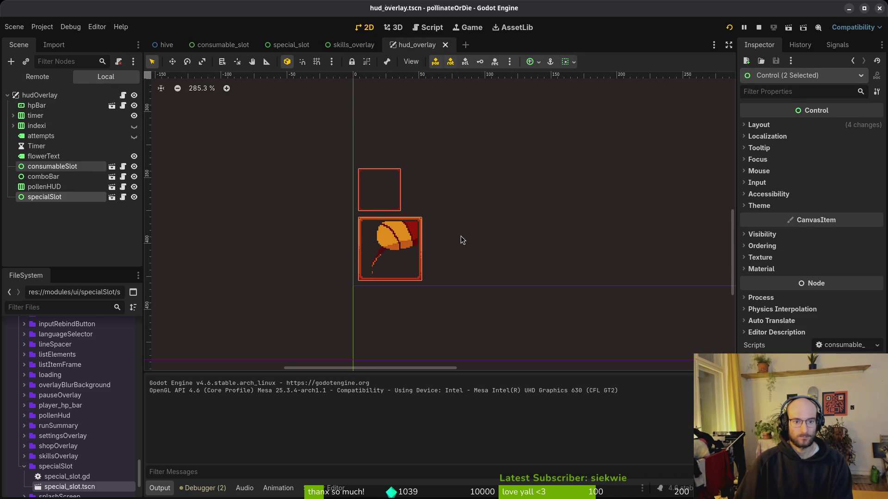
{"action": "scroll", "coordinate": [461, 236], "scroll_direction": "down", "scroll_amount": 1}
{"action": "key", "text": "Up"}
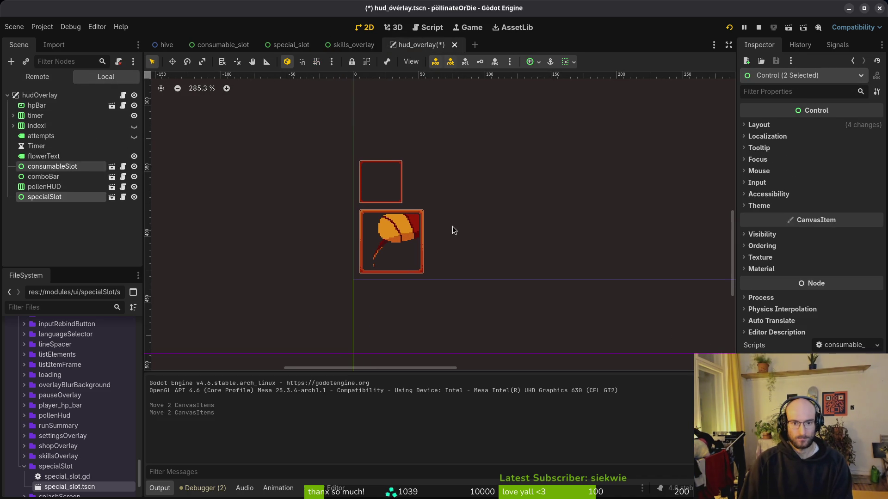
{"action": "key", "text": "Escape"}
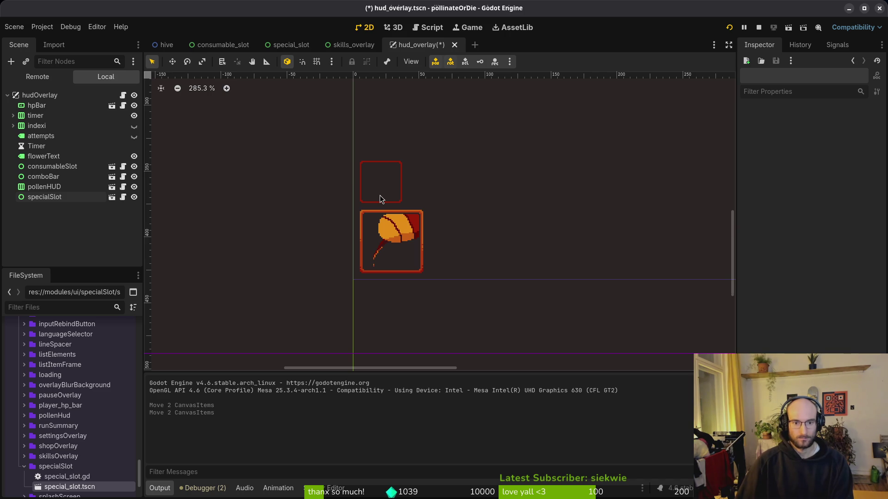
Test-run the HUD, then nudge the special slot a few pixels and test again.
{"action": "left_click", "coordinate": [380, 199]}
{"action": "scroll", "coordinate": [424, 185], "scroll_direction": "up", "scroll_amount": 4}
{"action": "key", "text": "Escape"}
{"action": "key", "text": "F5"}
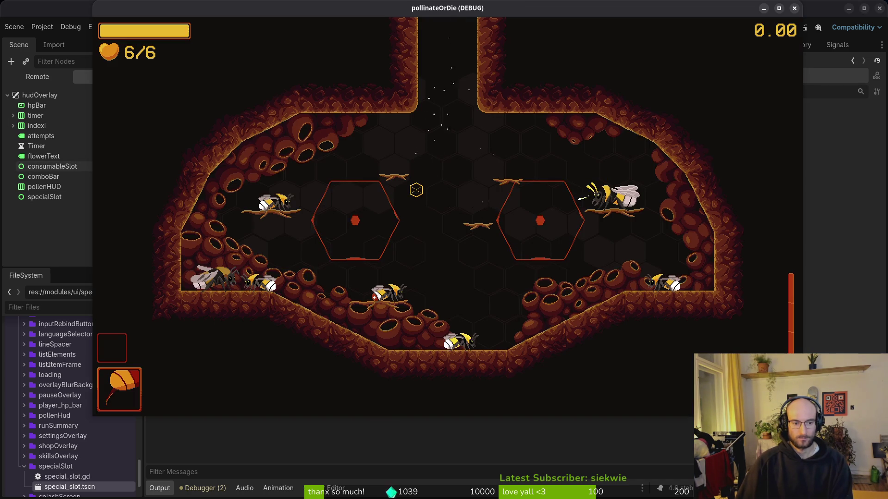
{"action": "key", "text": "F8"}
{"action": "left_click", "coordinate": [394, 222]}
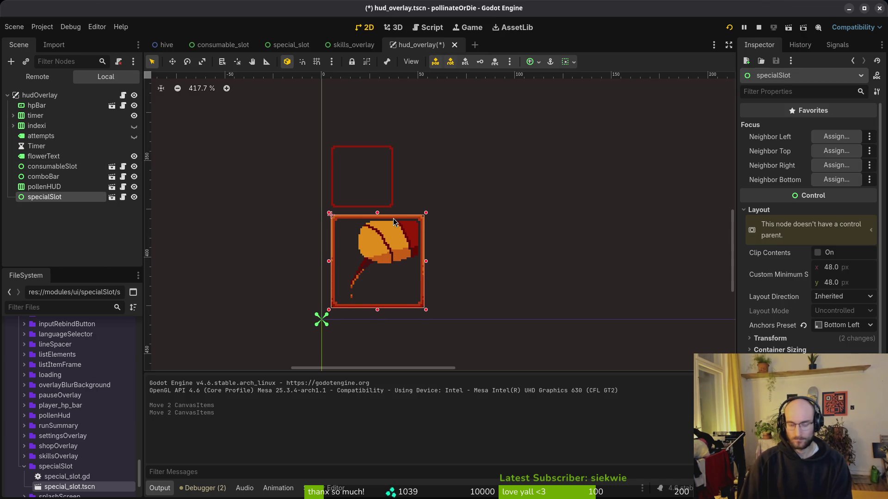
{"action": "left_click_drag", "start_coordinate": [393, 222], "coordinate": [394, 221]}
{"action": "key", "text": "F5"}
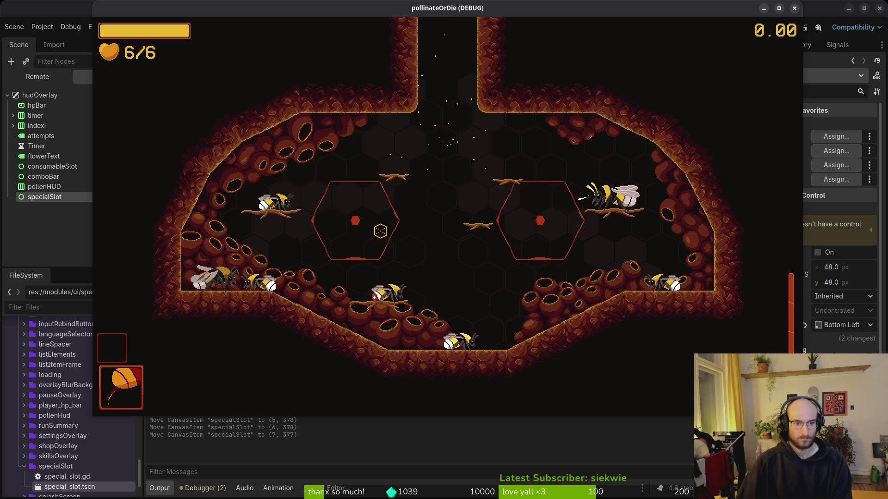
{"action": "key", "text": "F8"}
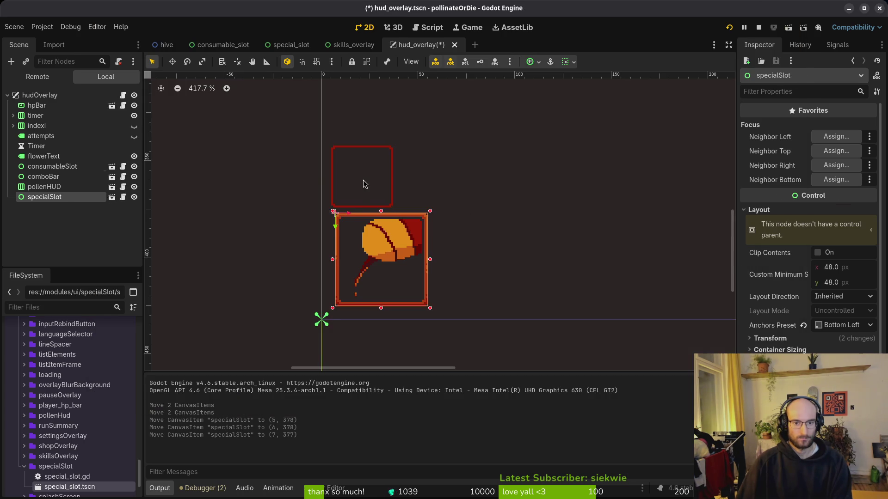
Nudge the consumable slot up and right, then test-run the game.
{"action": "left_click", "coordinate": [364, 184]}
{"action": "key", "text": "Up"}
{"action": "key", "text": "Up"}
{"action": "key", "text": "Up"}
{"action": "key", "text": "Right"}
{"action": "key", "text": "Right"}
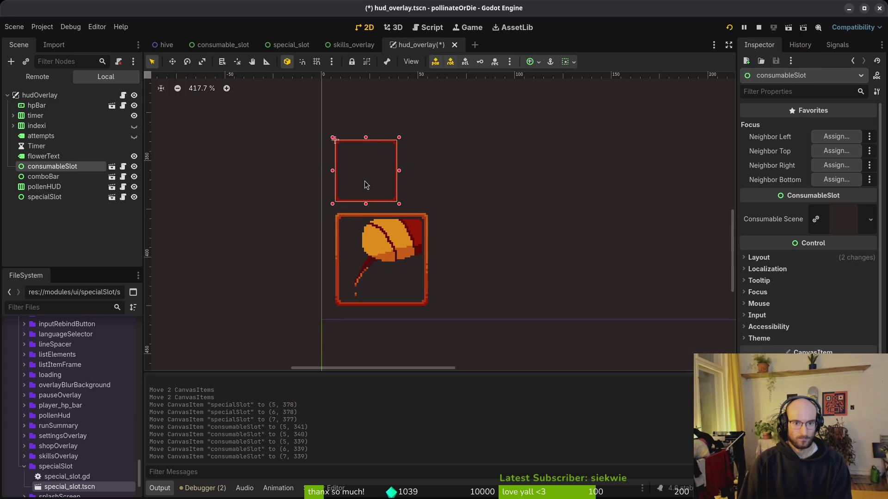
{"action": "key", "text": "F5"}
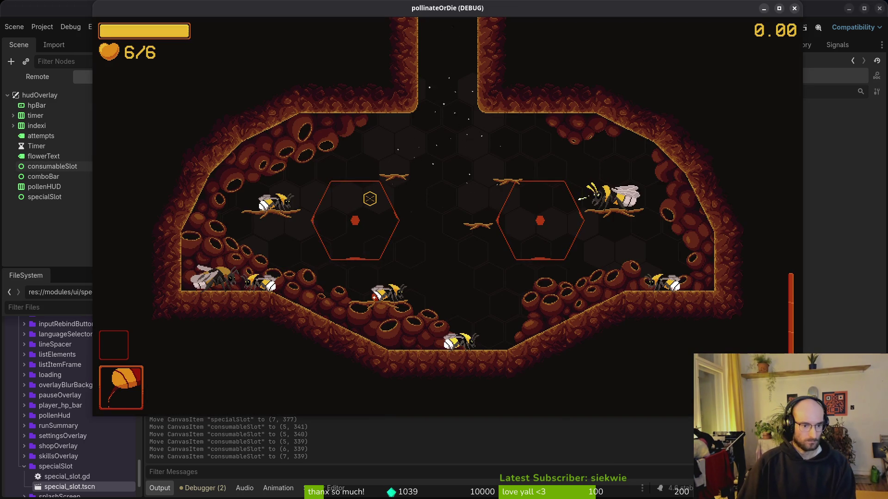
{"action": "key", "text": "F8"}
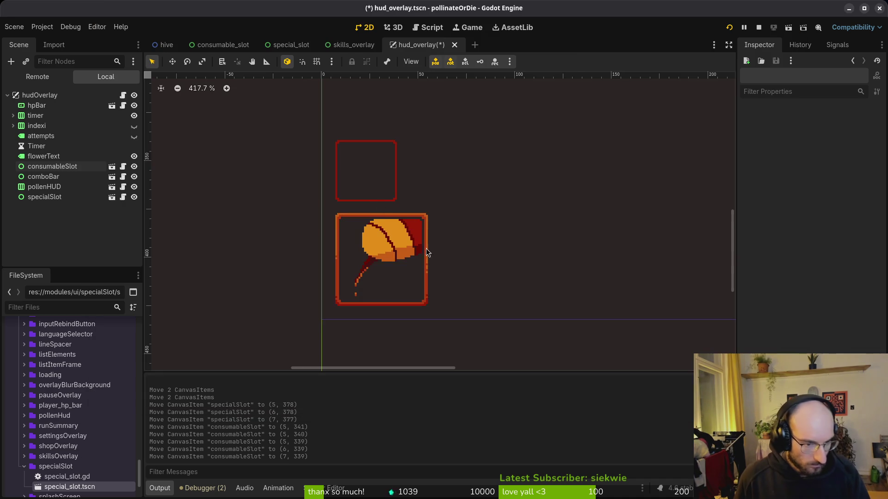
Nudge both slots down and left to (7, 339) and (7, 377), test, and save hud_overlay.
{"action": "left_click", "coordinate": [393, 257]}
{"action": "left_click", "coordinate": [363, 172], "text": "shift"}
{"action": "key", "text": "Down"}
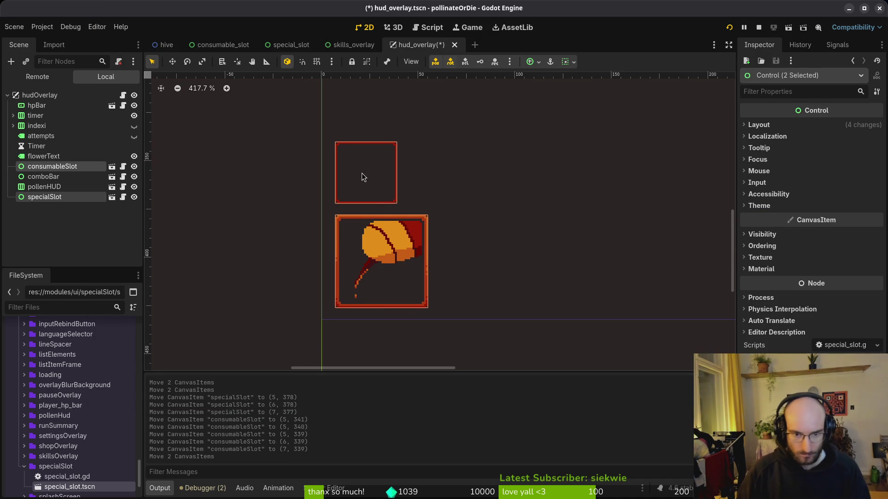
{"action": "key", "text": "Left"}
{"action": "key", "text": "Escape"}
{"action": "key", "text": "F5"}
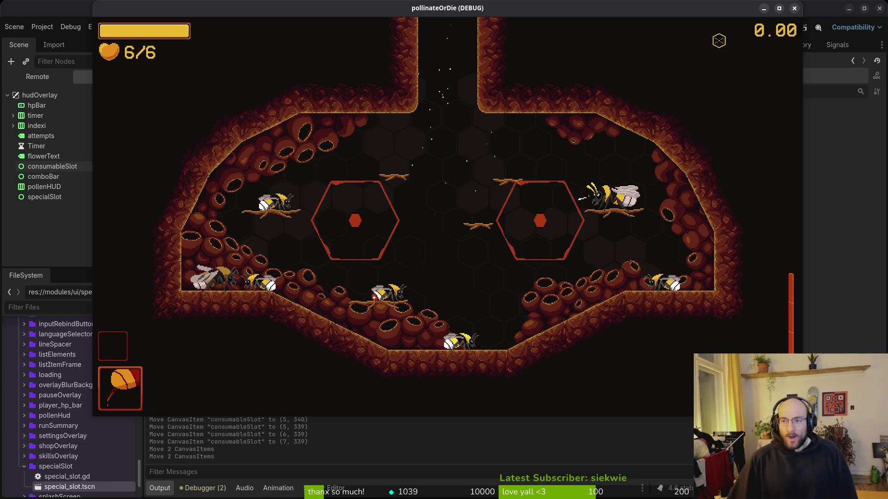
{"action": "left_click", "coordinate": [794, 8]}
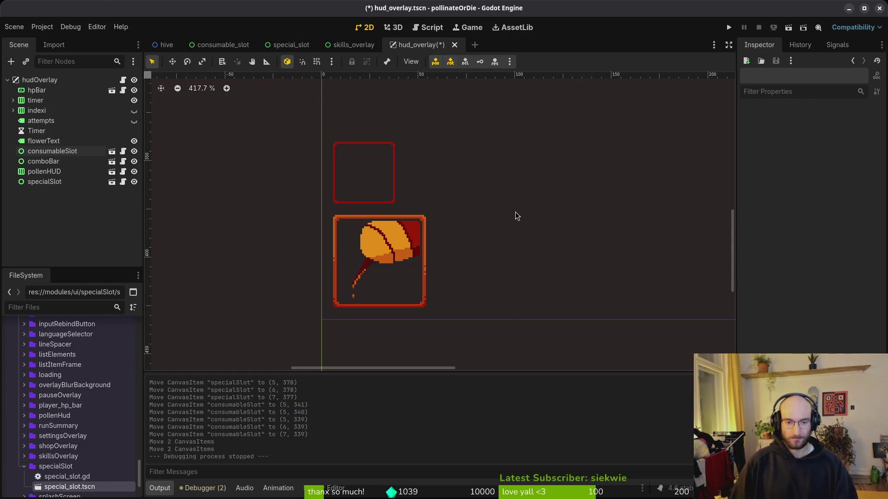
{"action": "key", "text": "ctrl+s"}
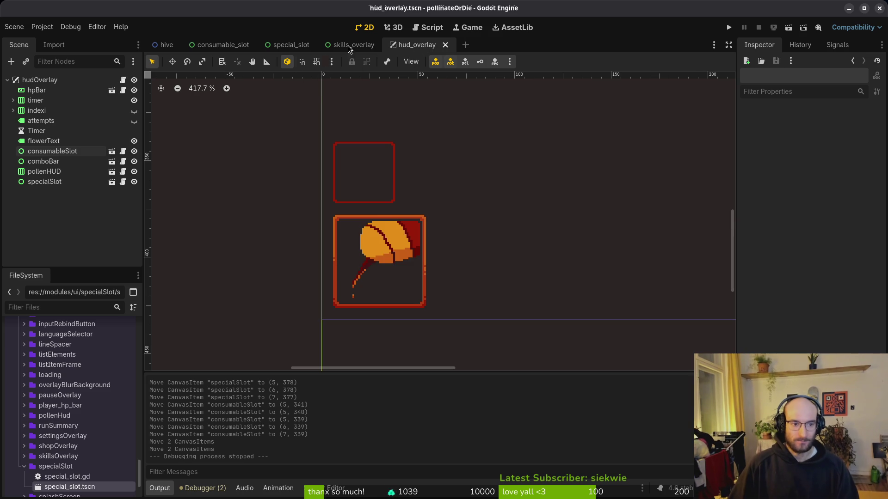
Close the skills_overlay, special_slot, consumable_slot and hud_overlay scene tabs in Godot.
{"action": "middle_click", "coordinate": [337, 46]}
{"action": "middle_click", "coordinate": [282, 46]}
{"action": "middle_click", "coordinate": [222, 46]}
{"action": "middle_click", "coordinate": [197, 49]}
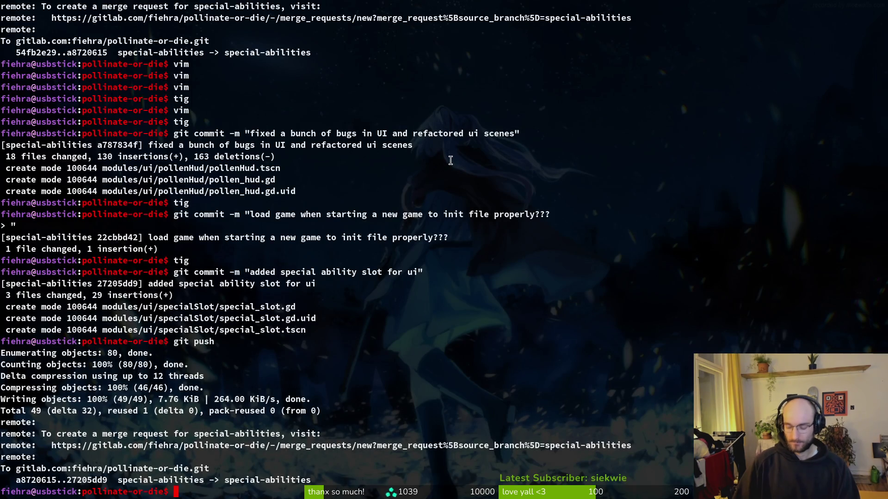
In tig, stage special_slot.tscn and hud_overlay.tscn for commit.
{"action": "type", "text": "tig"}
{"action": "key", "text": "Return"}
{"action": "key", "text": "Down"}
{"action": "key", "text": "Down"}
{"action": "key", "text": "Down"}
{"action": "key", "text": "Return"}
{"action": "key", "text": "u"}
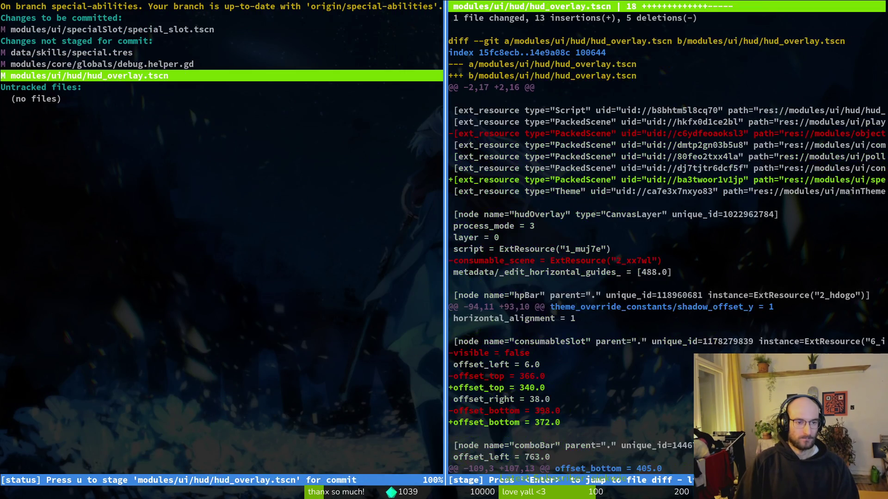
{"action": "key", "text": "u"}
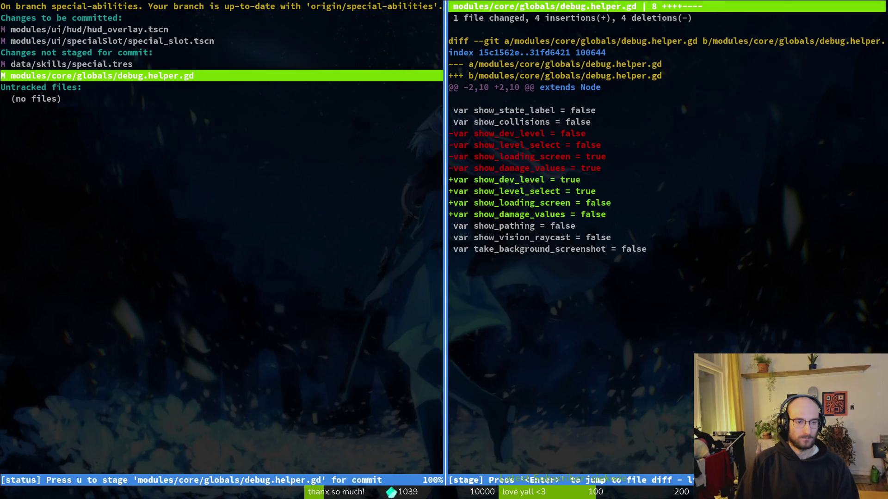
{"action": "key", "text": "Up"}
Commit the staged scenes with the message "worked on special slot".
{"action": "type", "text": "qgit commit -&"}
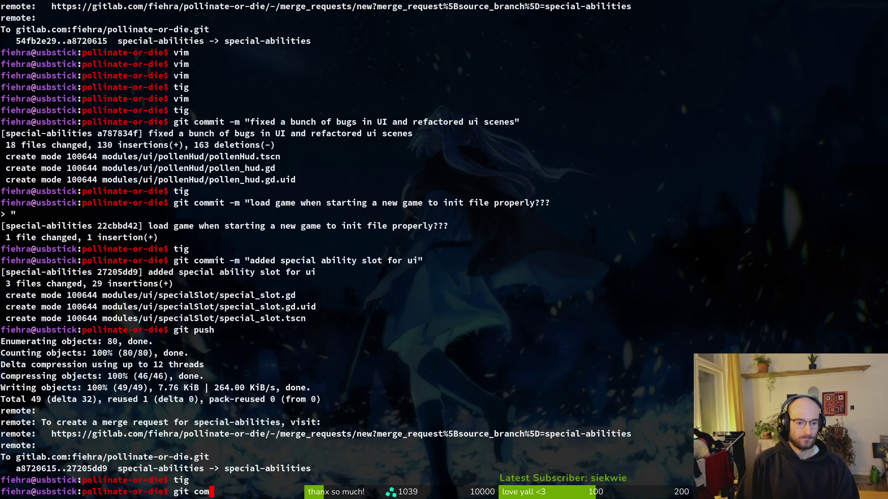
{"action": "key", "text": "BackSpace"}
{"action": "type", "text": "m \""}
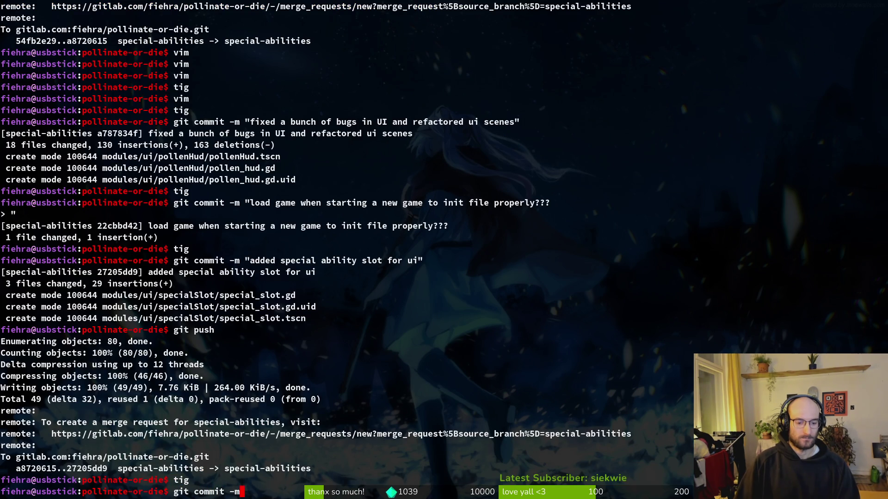
{"action": "type", "text": "worked "}
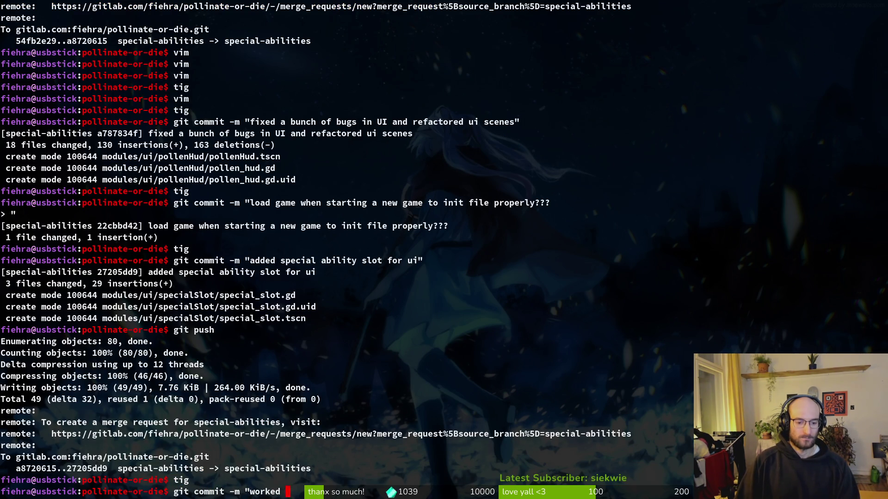
{"action": "type", "text": "on special ability"}
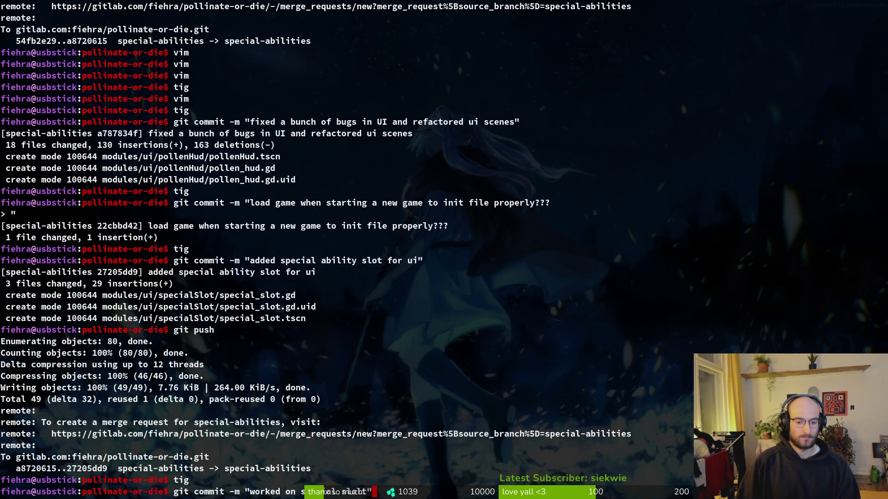
{"action": "key", "text": "BackSpace"}
{"action": "key", "text": "BackSpace"}
{"action": "key", "text": "BackSpace"}
{"action": "key", "text": "Return"}
Run git push to send the commit to the remote, then clear the terminal.
{"action": "type", "text": "git push"}
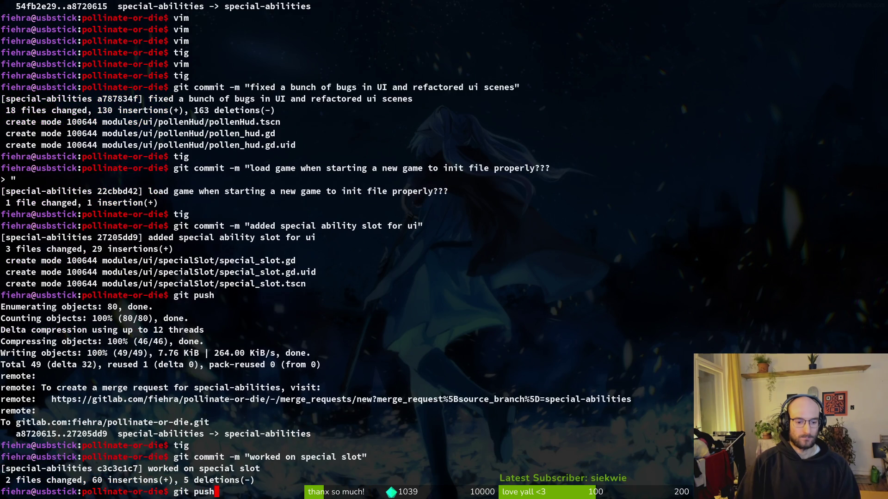
{"action": "key", "text": "Return"}
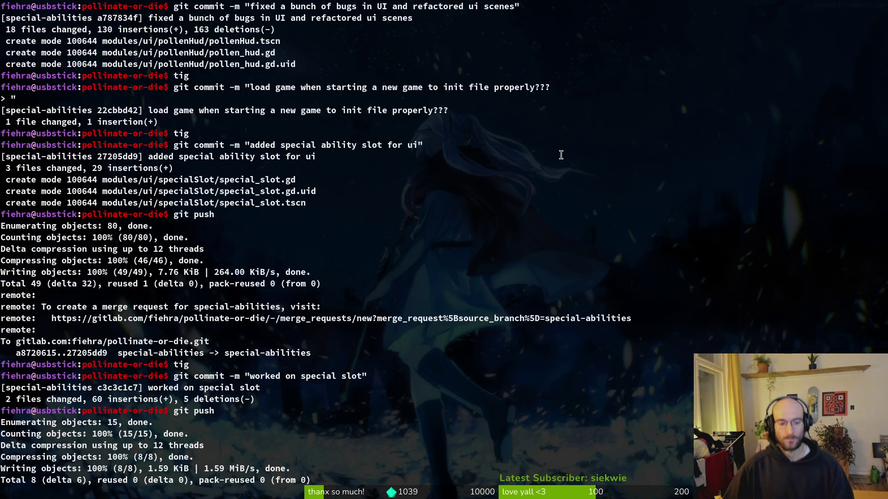
{"action": "key", "text": "ctrl+l"}
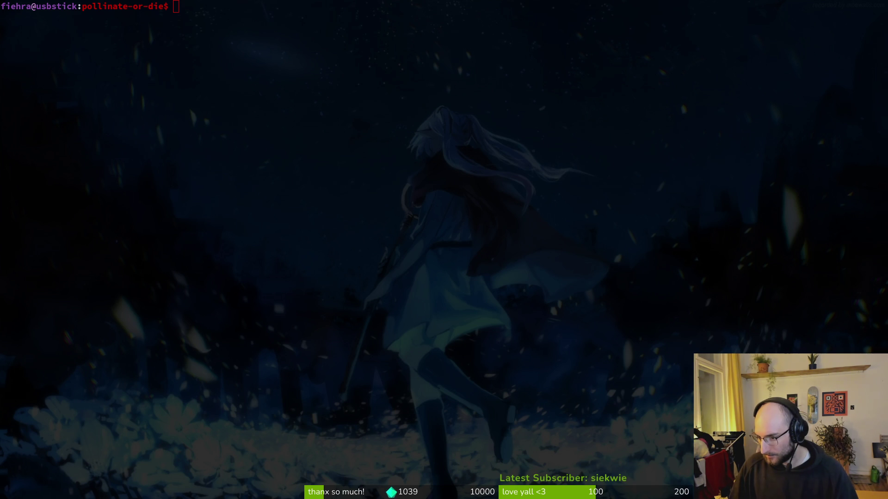
{"action": "key", "text": "alt+Tab"}
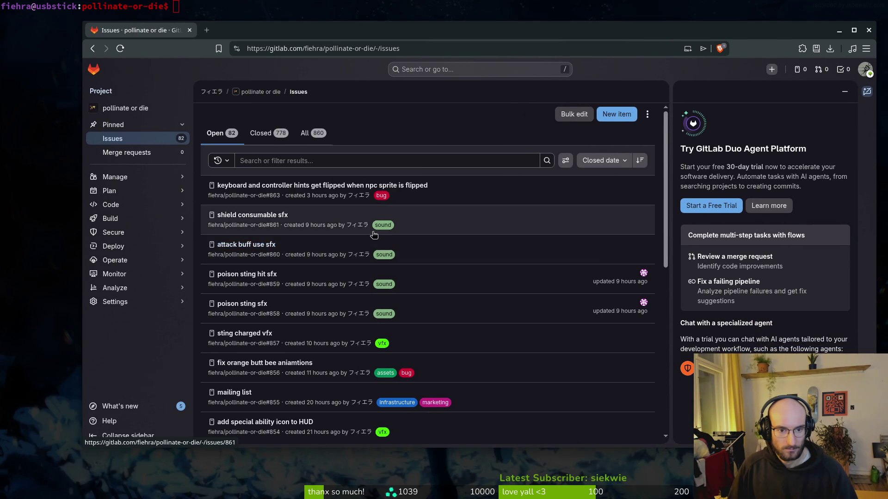
Scroll through GitLab's 82 open issues, close the browser, and open the Twitch stream manager.
{"action": "scroll", "coordinate": [250, 252], "scroll_direction": "down", "scroll_amount": 3}
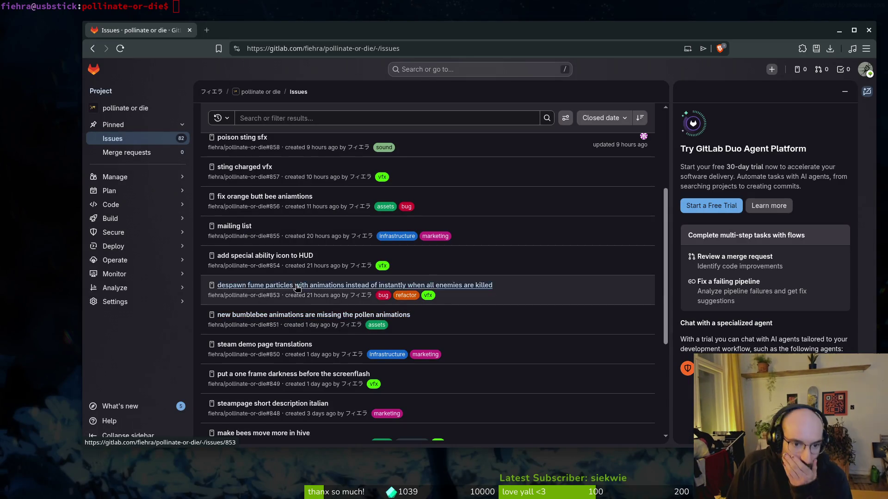
{"action": "scroll", "coordinate": [297, 288], "scroll_direction": "up", "scroll_amount": 3}
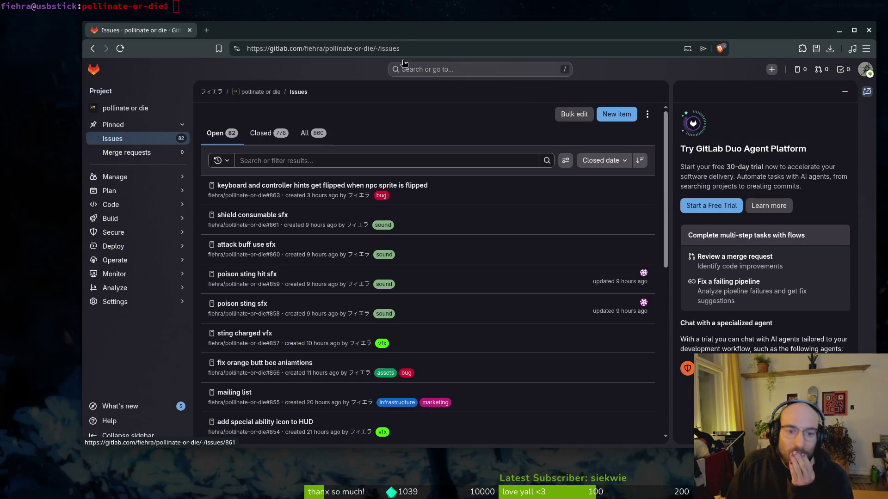
{"action": "left_click", "coordinate": [869, 31]}
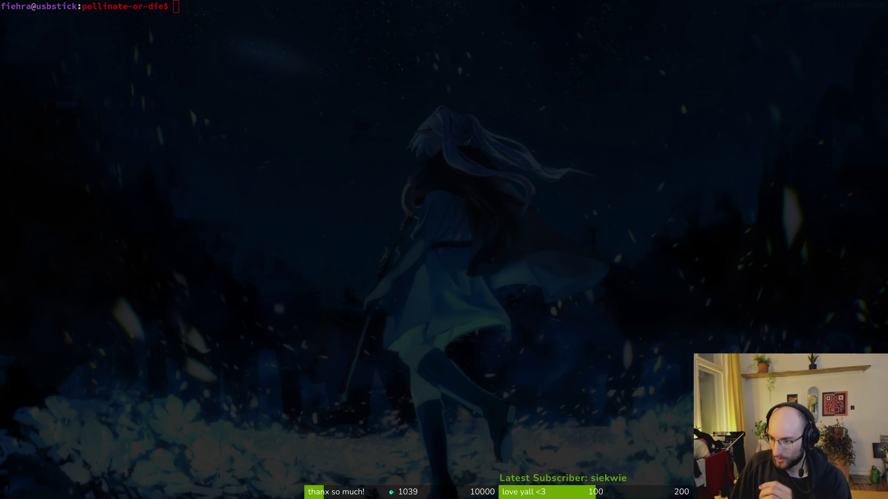
{"action": "key", "text": "super+b"}
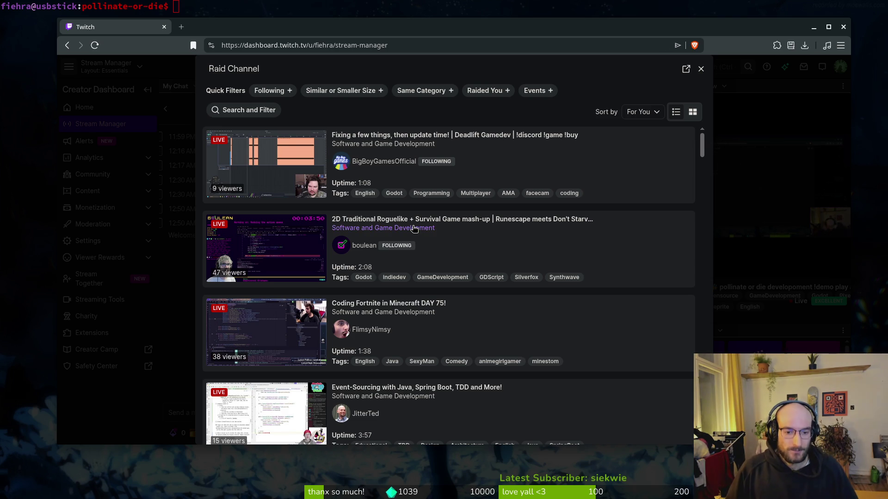
Apply the Following filter in the Raid Channel dialog and browse the live followed streams.
{"action": "scroll", "coordinate": [419, 213], "scroll_direction": "down", "scroll_amount": 2}
{"action": "left_click", "coordinate": [274, 91]}
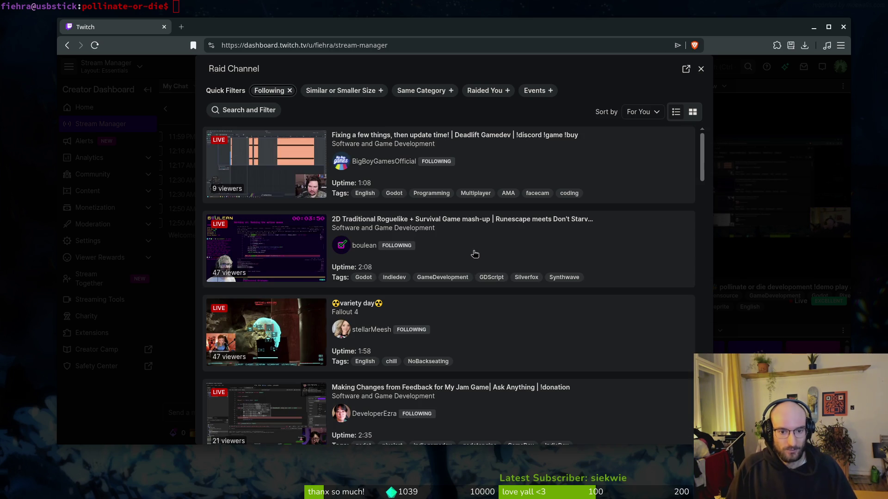
{"action": "scroll", "coordinate": [525, 240], "scroll_direction": "down", "scroll_amount": 4}
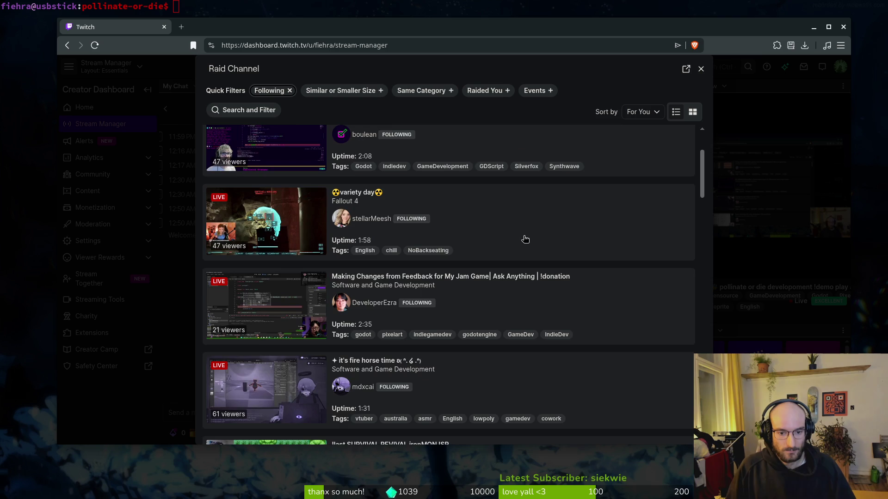
{"action": "scroll", "coordinate": [529, 250], "scroll_direction": "down", "scroll_amount": 2}
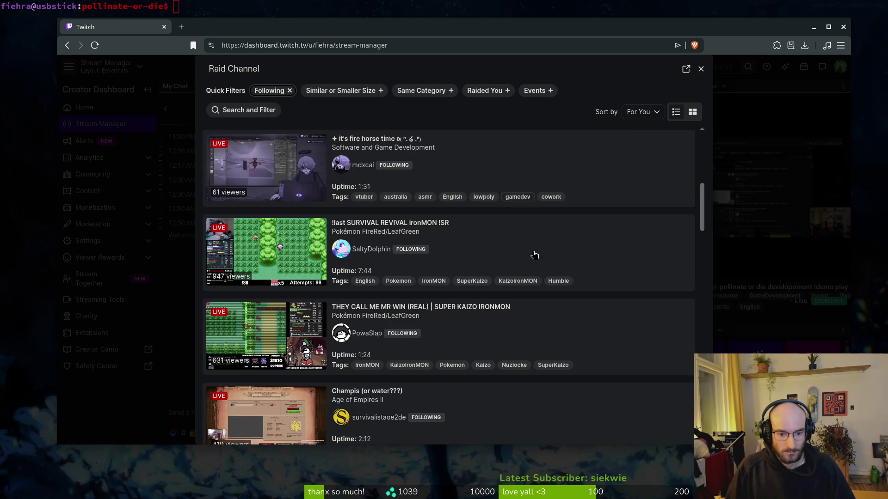
{"action": "scroll", "coordinate": [516, 278], "scroll_direction": "down", "scroll_amount": 2}
{"action": "scroll", "coordinate": [512, 283], "scroll_direction": "down", "scroll_amount": 2}
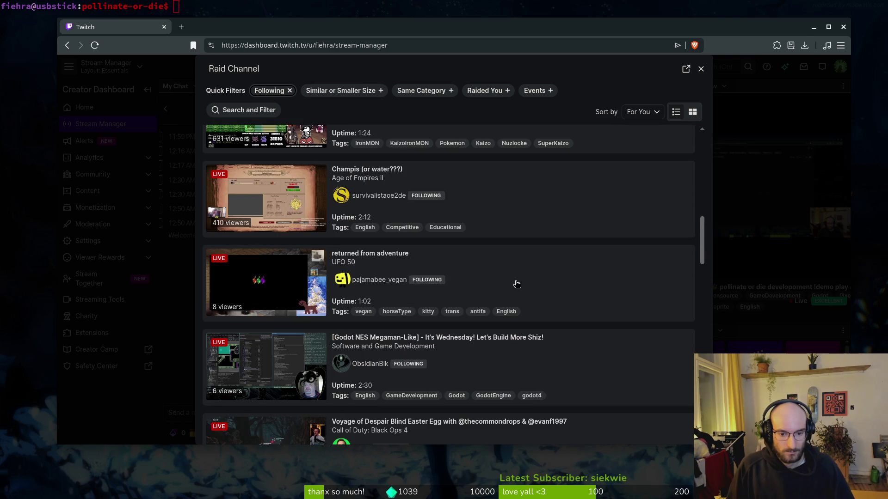
{"action": "scroll", "coordinate": [515, 284], "scroll_direction": "down", "scroll_amount": 2}
{"action": "scroll", "coordinate": [518, 277], "scroll_direction": "down", "scroll_amount": 3}
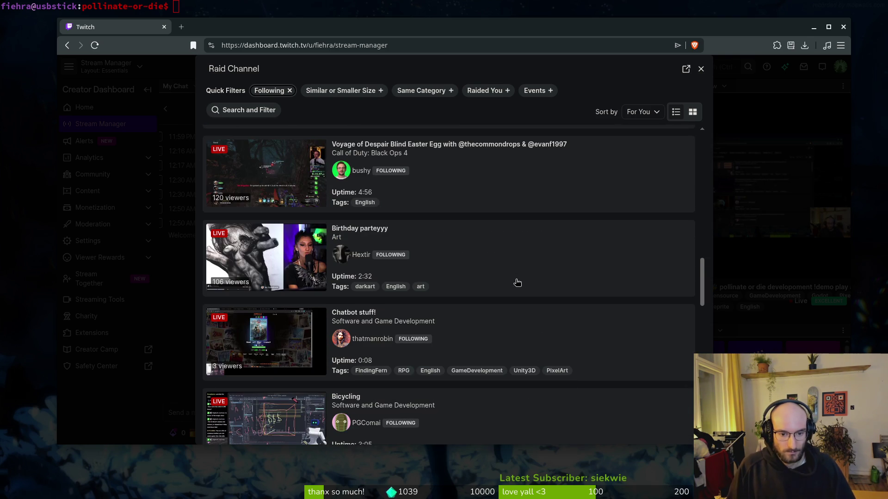
{"action": "scroll", "coordinate": [518, 278], "scroll_direction": "down", "scroll_amount": 1}
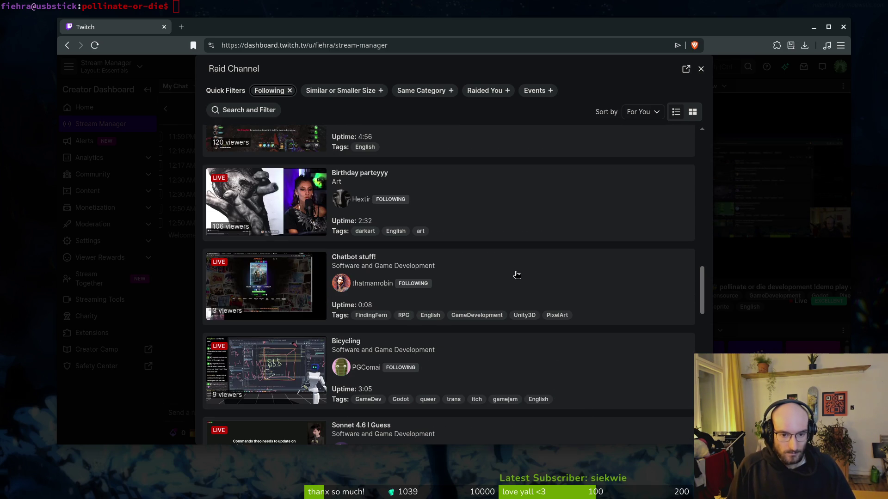
{"action": "scroll", "coordinate": [515, 273], "scroll_direction": "down", "scroll_amount": 1}
{"action": "scroll", "coordinate": [514, 269], "scroll_direction": "down", "scroll_amount": 2}
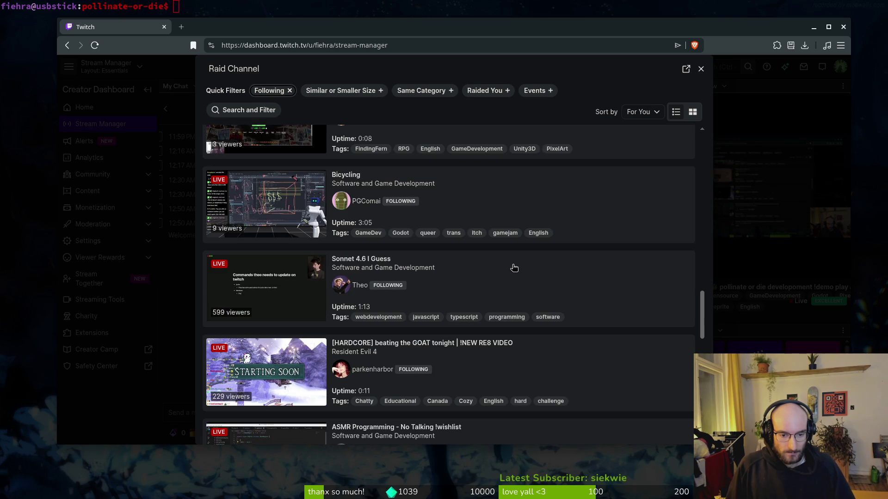
{"action": "scroll", "coordinate": [514, 267], "scroll_direction": "down", "scroll_amount": 1}
{"action": "scroll", "coordinate": [513, 256], "scroll_direction": "down", "scroll_amount": 1}
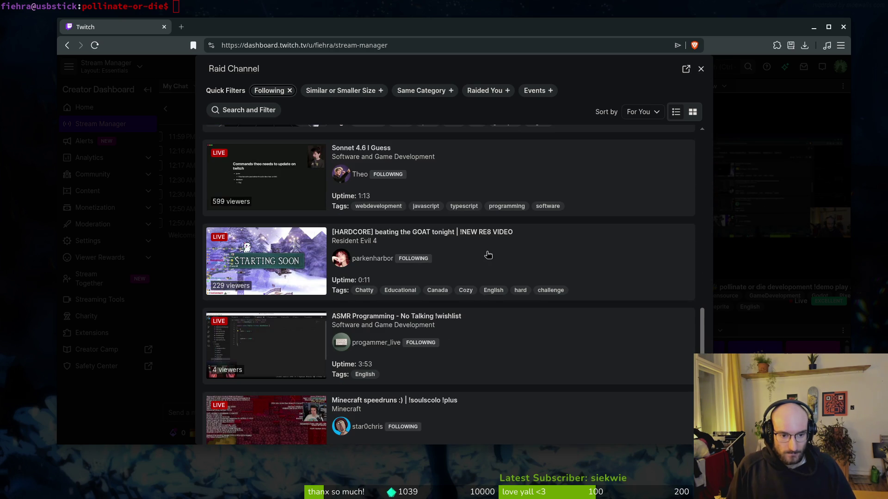
{"action": "scroll", "coordinate": [490, 245], "scroll_direction": "down", "scroll_amount": 1}
{"action": "scroll", "coordinate": [496, 245], "scroll_direction": "down", "scroll_amount": 1}
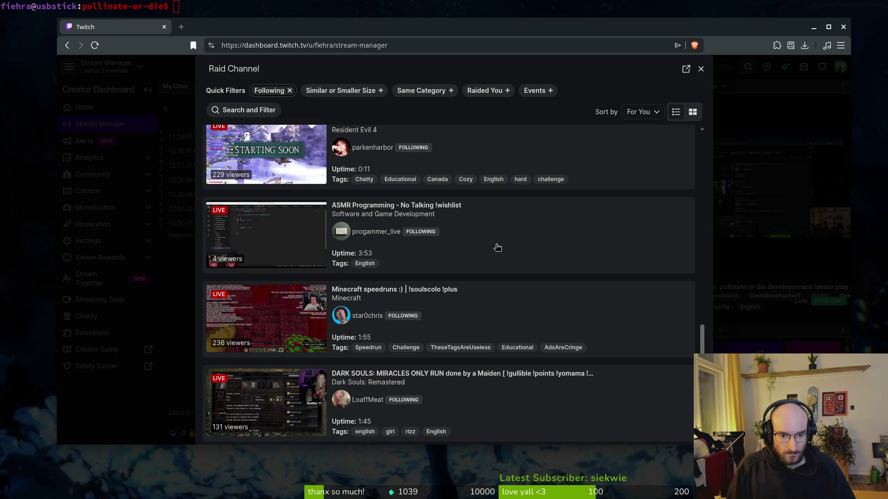